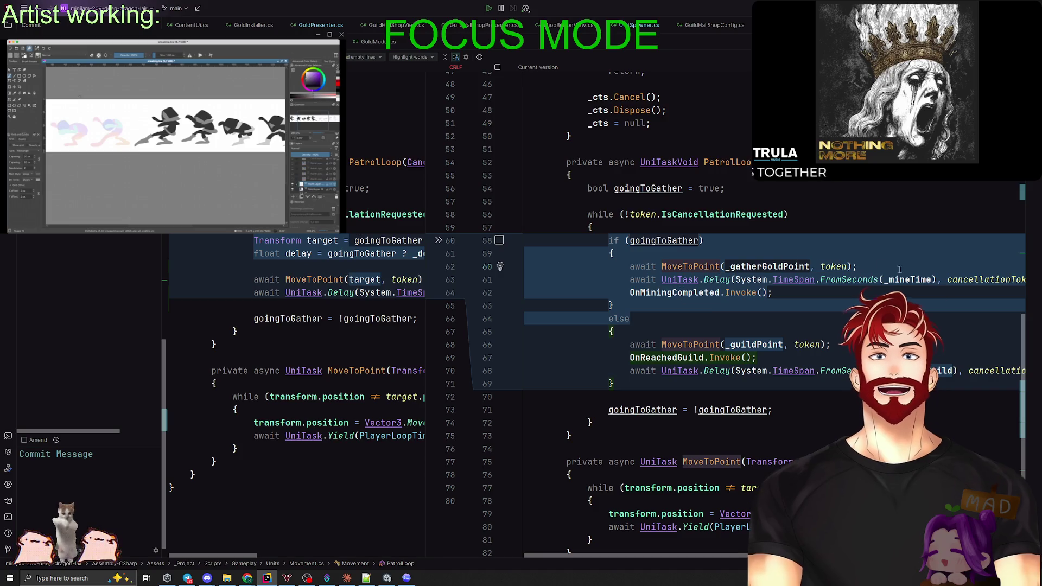
Inspect the gather branch around the UniTask.Delay call on lines 60-61 of the Movement.cs diff.
key(Down)
click(720, 280)
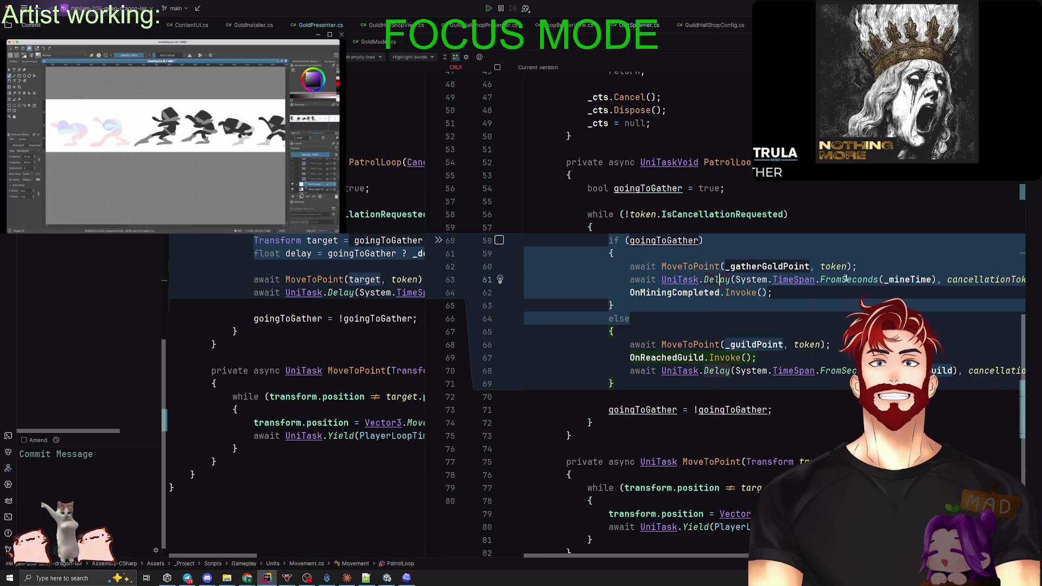
scroll(706, 326, right, 2)
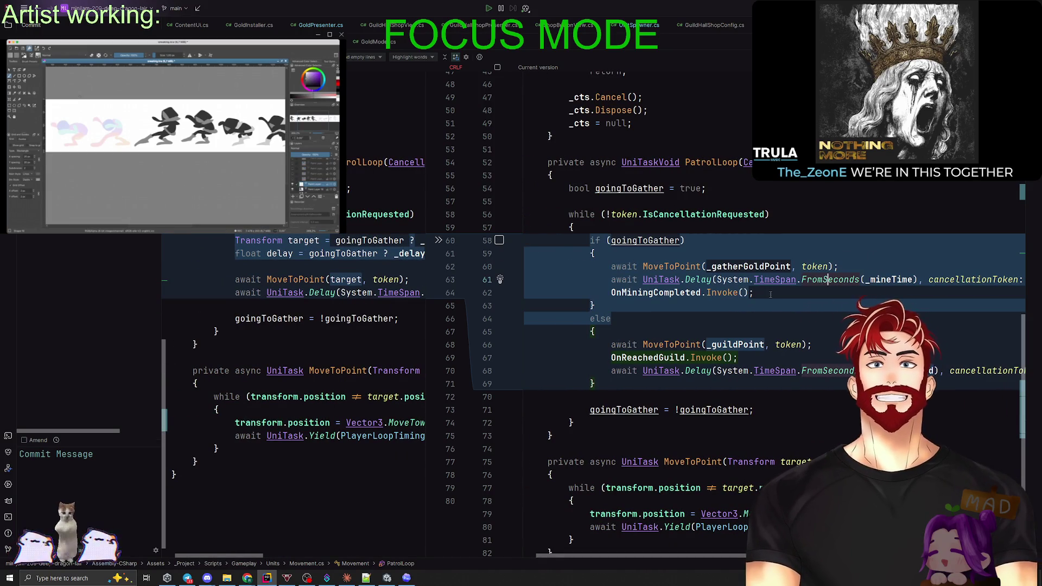
key(ctrl+w)
key(ctrl+w)
key(ctrl+w)
click(819, 266)
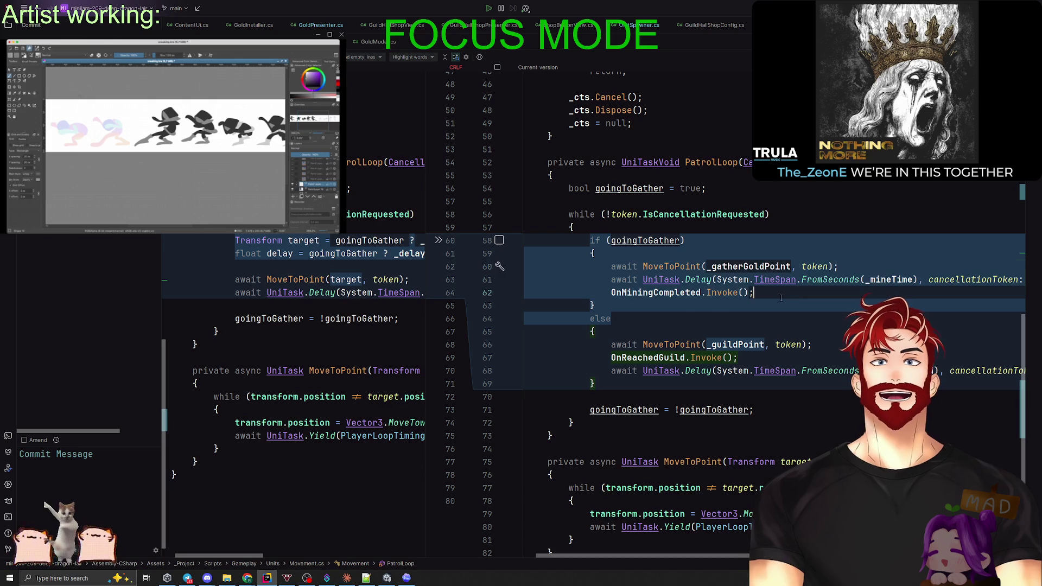
Check the OnMiningCompleted and OnReachedGuild invokes and MoveToPoint's usages, then leave Movement.cs.
click(628, 296)
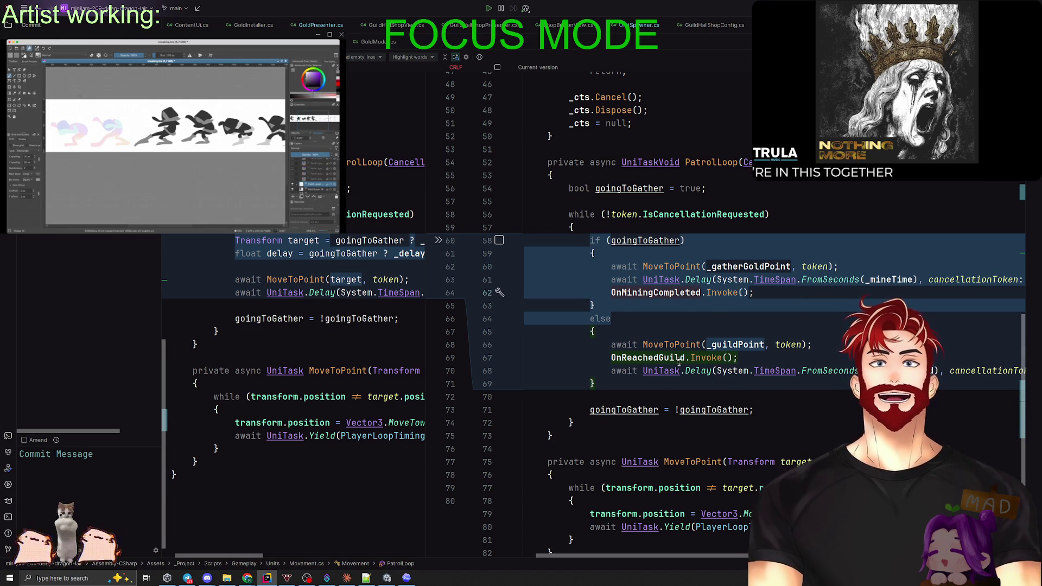
click(659, 358)
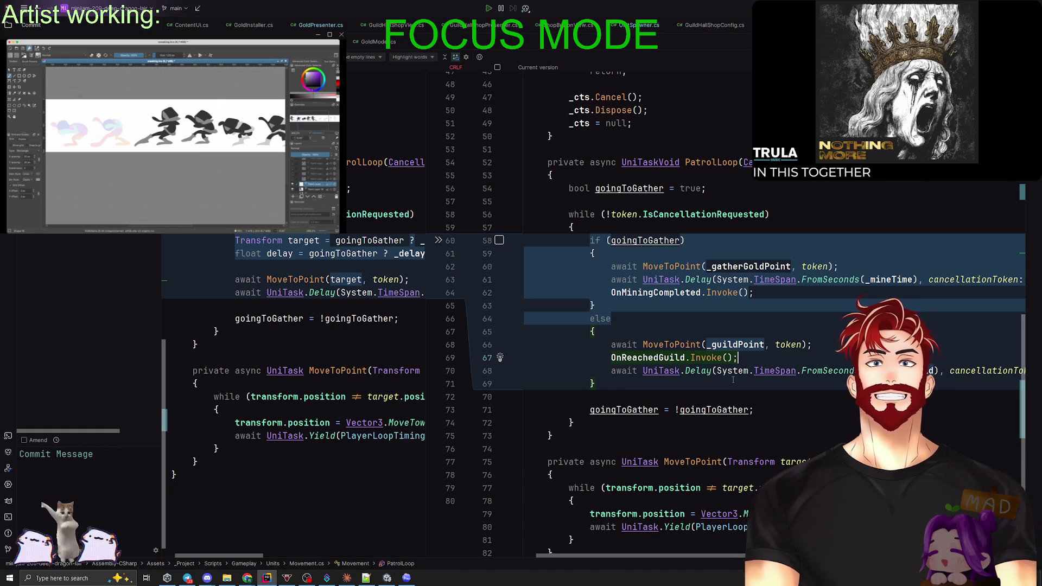
scroll(733, 380, down, 3)
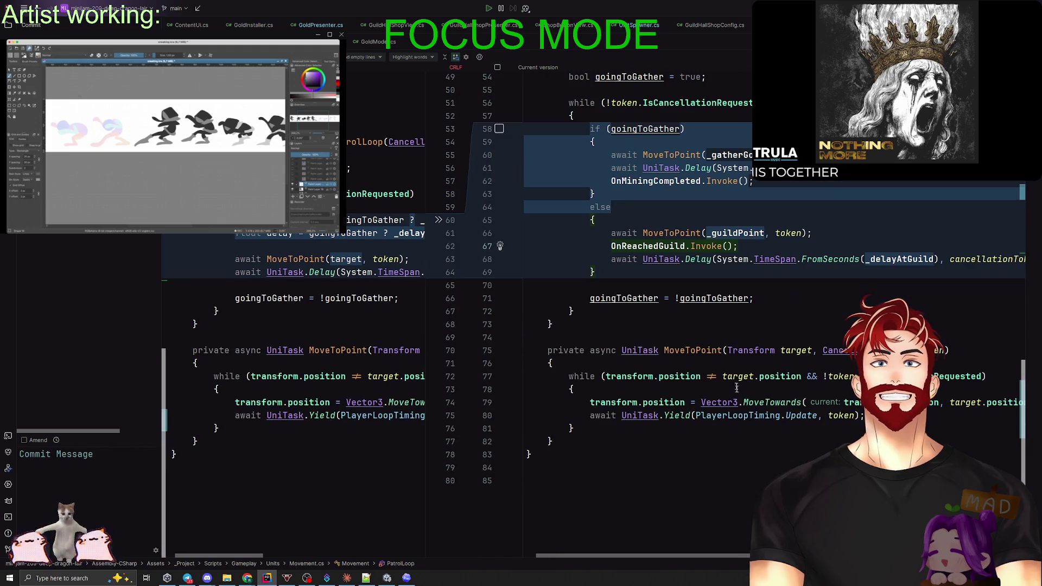
click(698, 350)
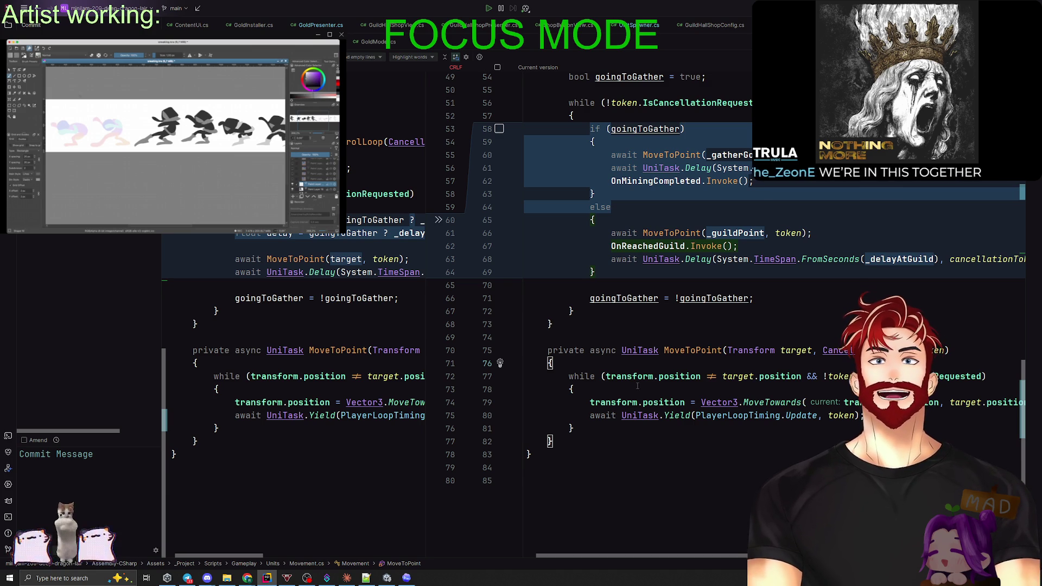
key(Escape)
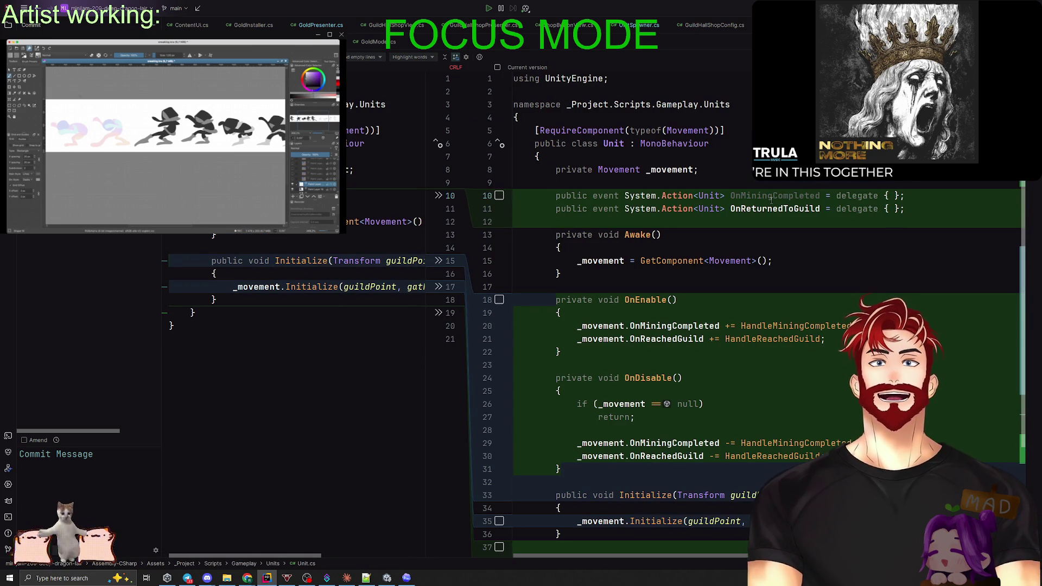
Trace where OnMiningCompleted is invoked and list HandleMiningCompleted's usages in Unit.cs, then advance to UnitMiningConfig.cs.
click(766, 209)
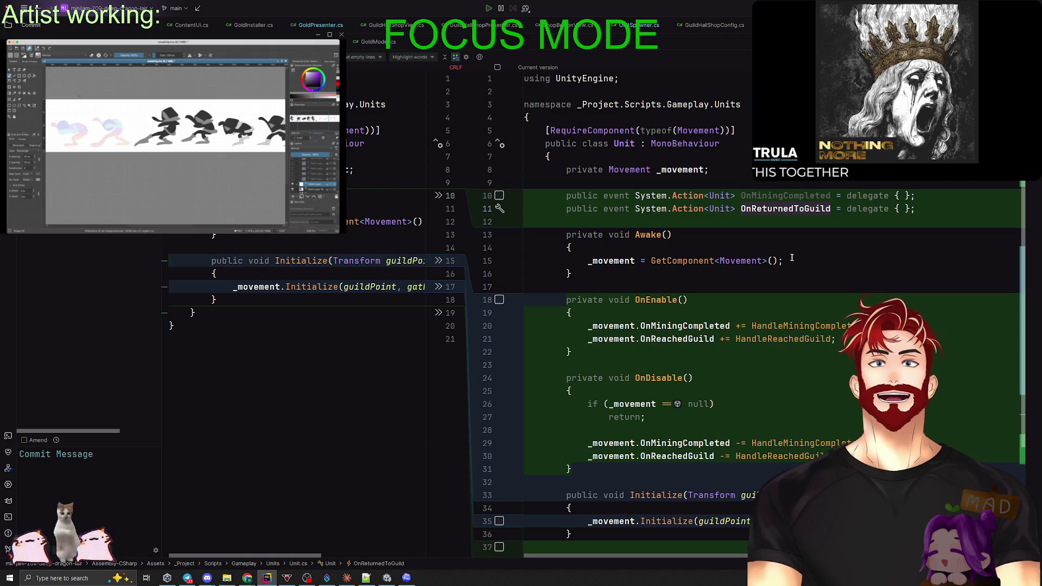
ctrl+click(775, 194)
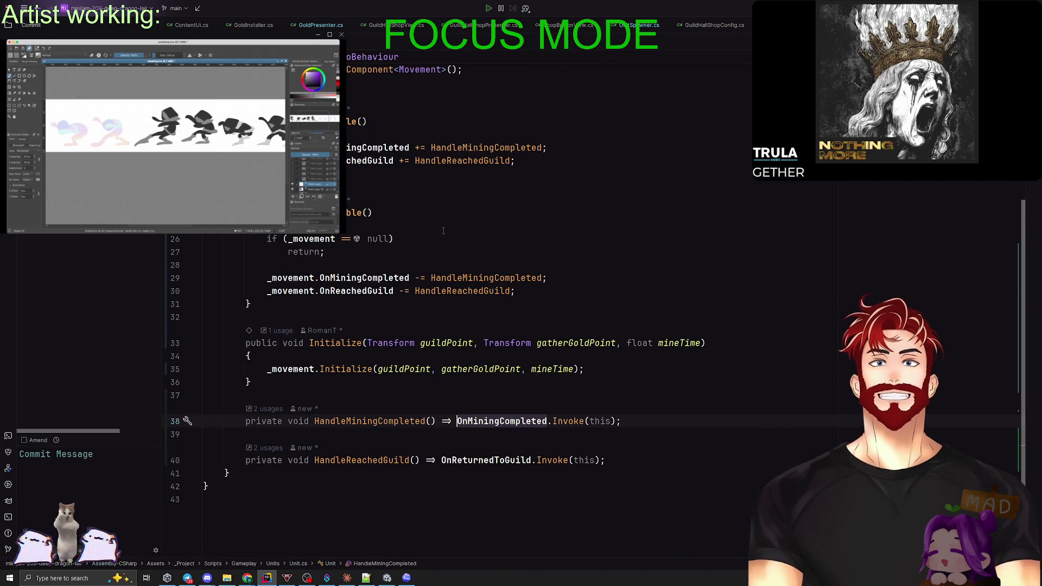
scroll(455, 235, up, 6)
ctrl+click(488, 200)
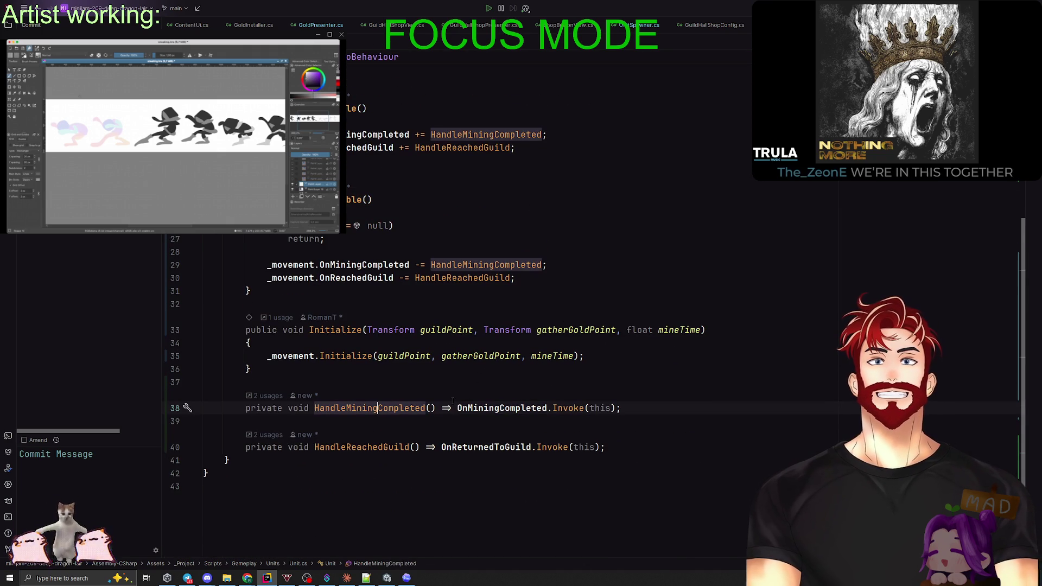
ctrl+click(374, 408)
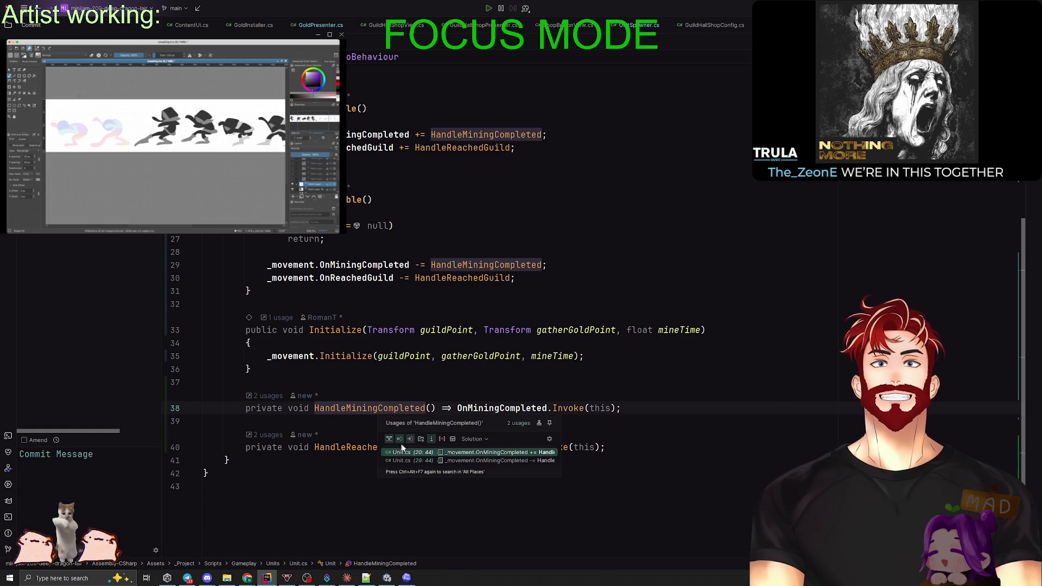
click(458, 408)
scroll(473, 365, up, 4)
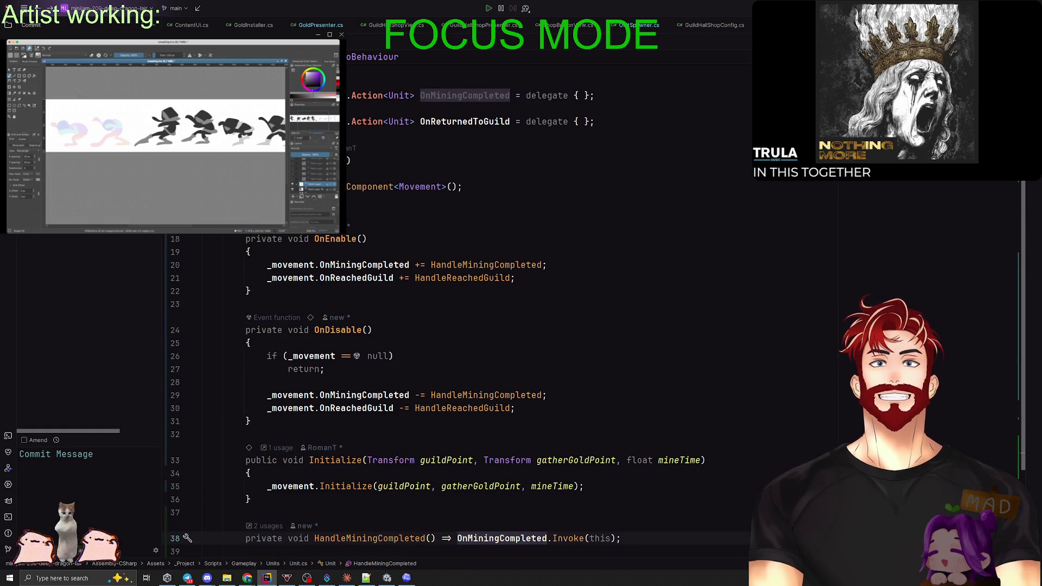
key(ctrl+d)
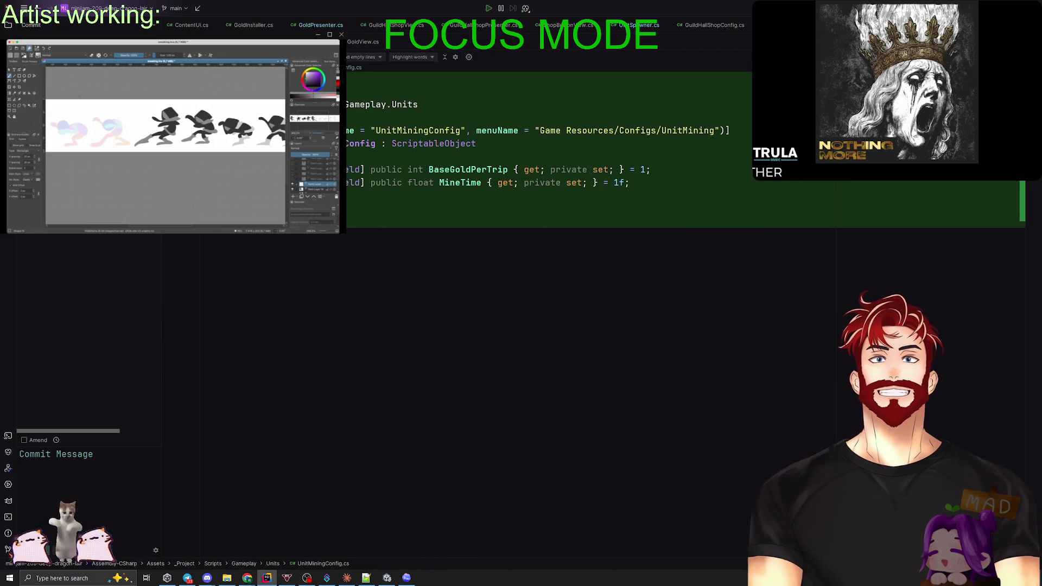
Compare the UnitMiningConfig.asset changes with the script diff and open UnitMiningConfig.cs for editing.
key(alt+Right)
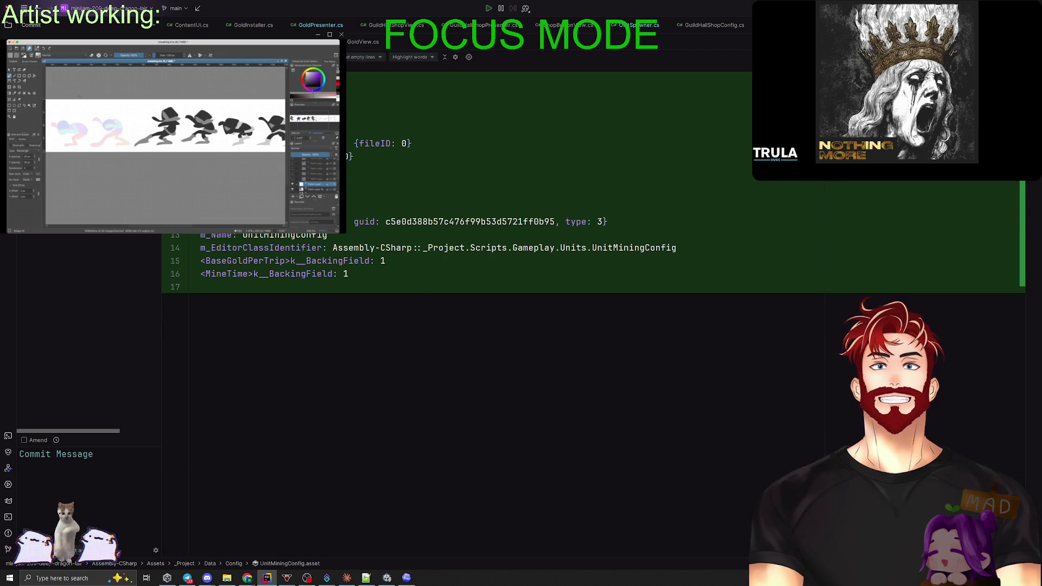
key(alt+Left)
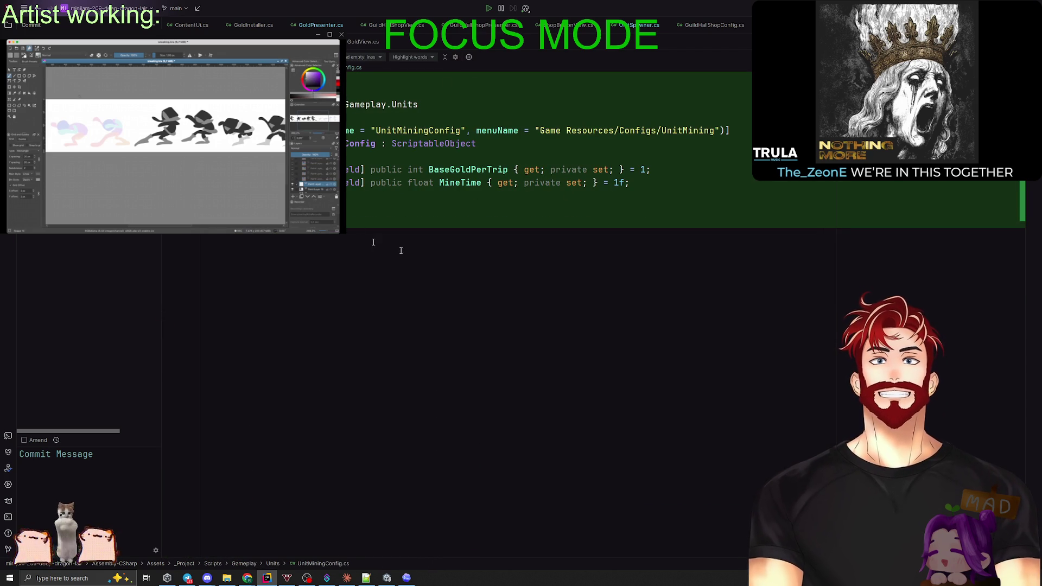
key(alt+Right)
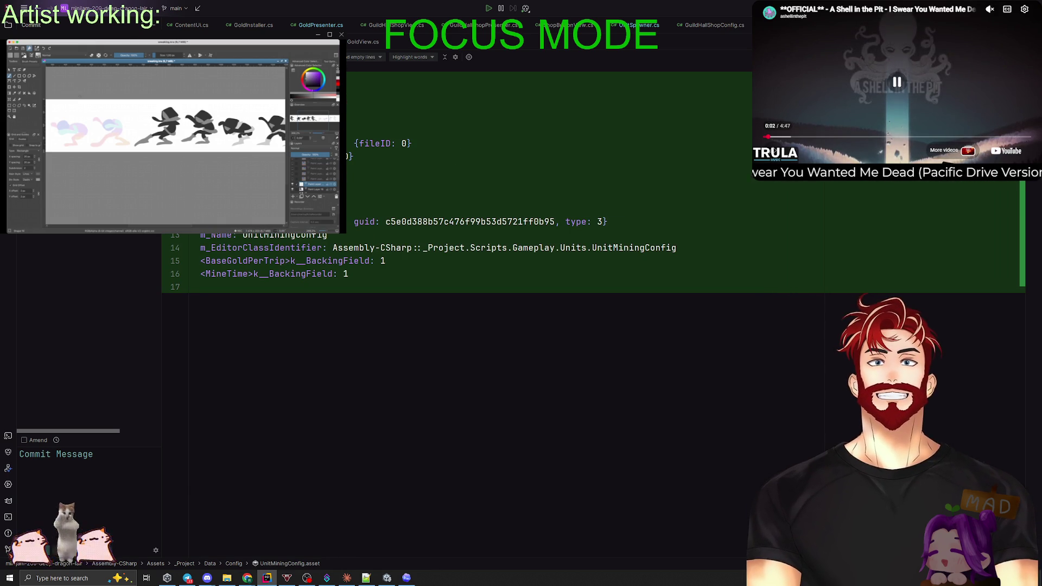
ctrl+click(429, 221)
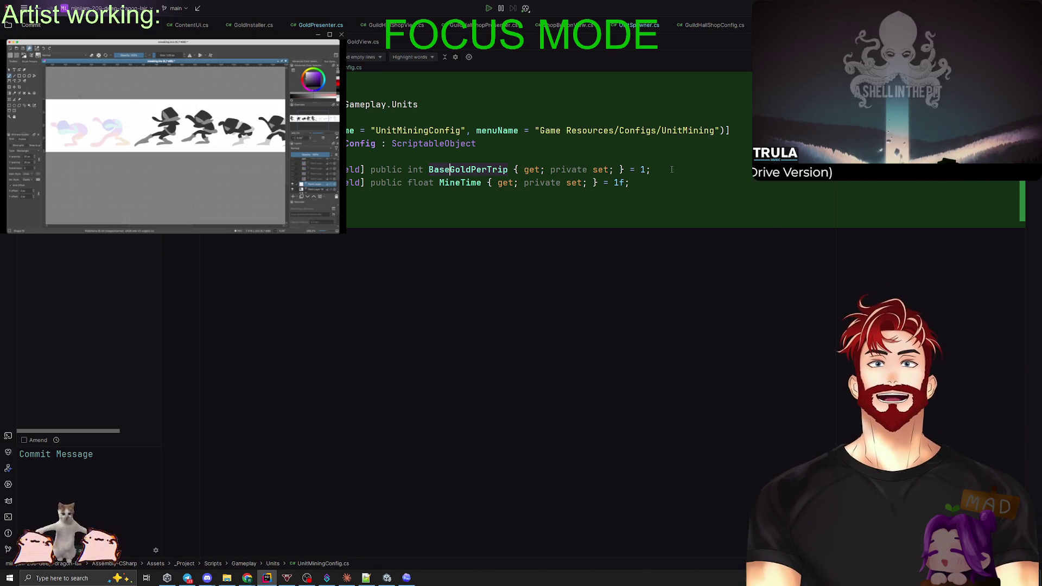
Change the default BaseGoldPerTrip from 1 to 5 and MineTime from 1f to 2f.
click(642, 169)
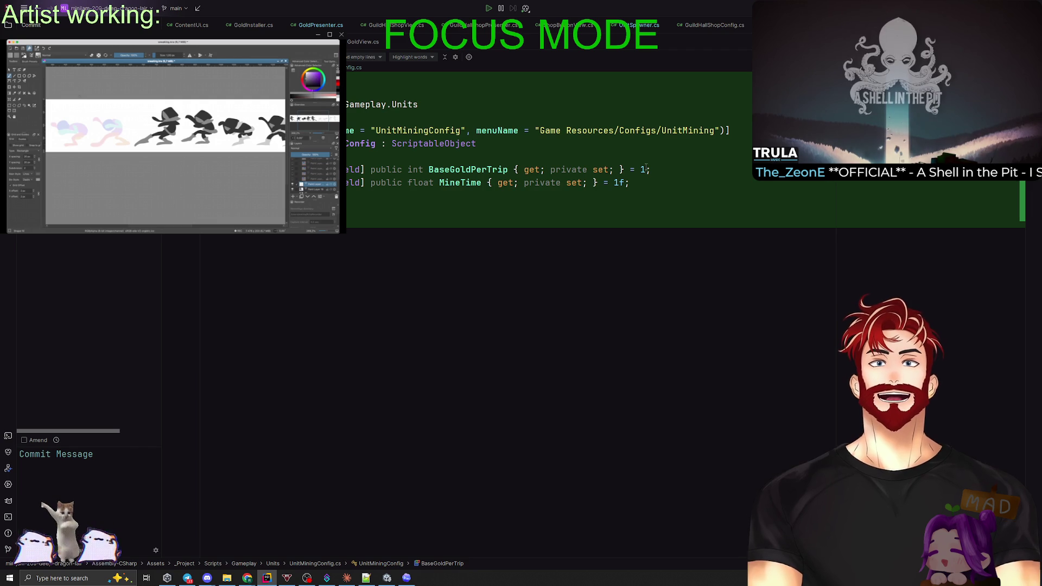
key(BackSpace)
text(5)
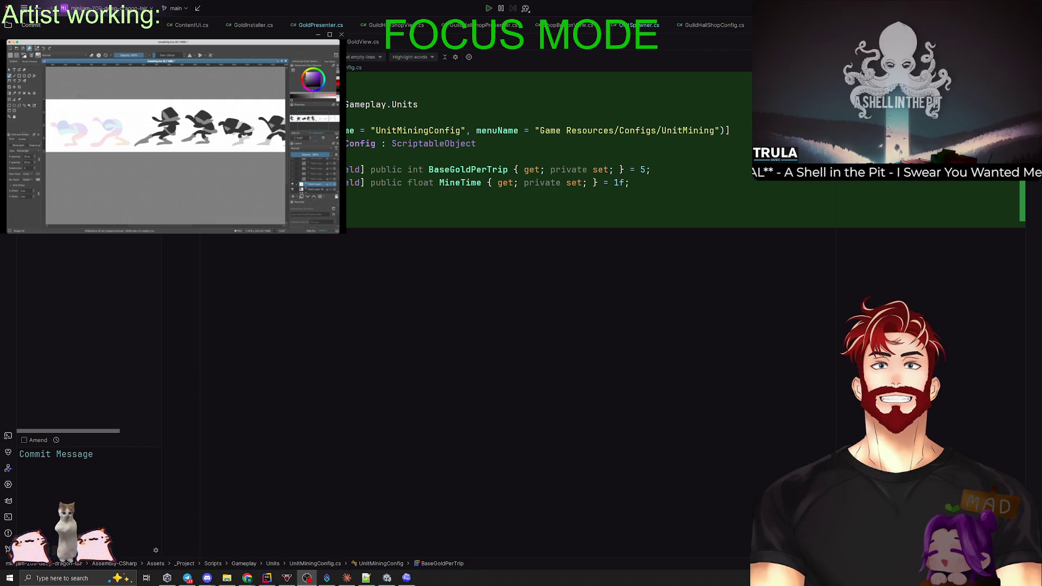
click(455, 183)
text(2)
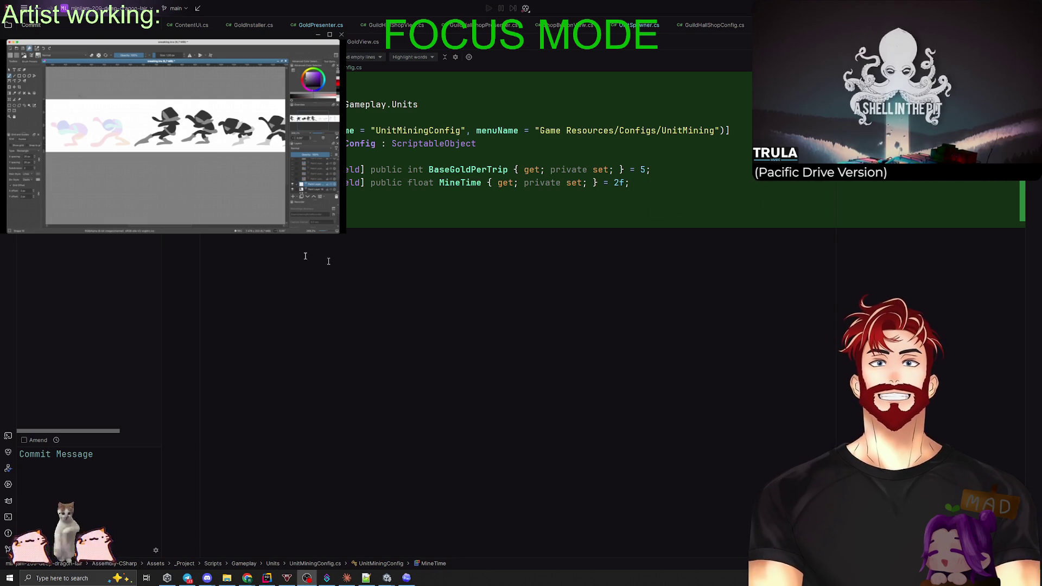
key(ctrl+d)
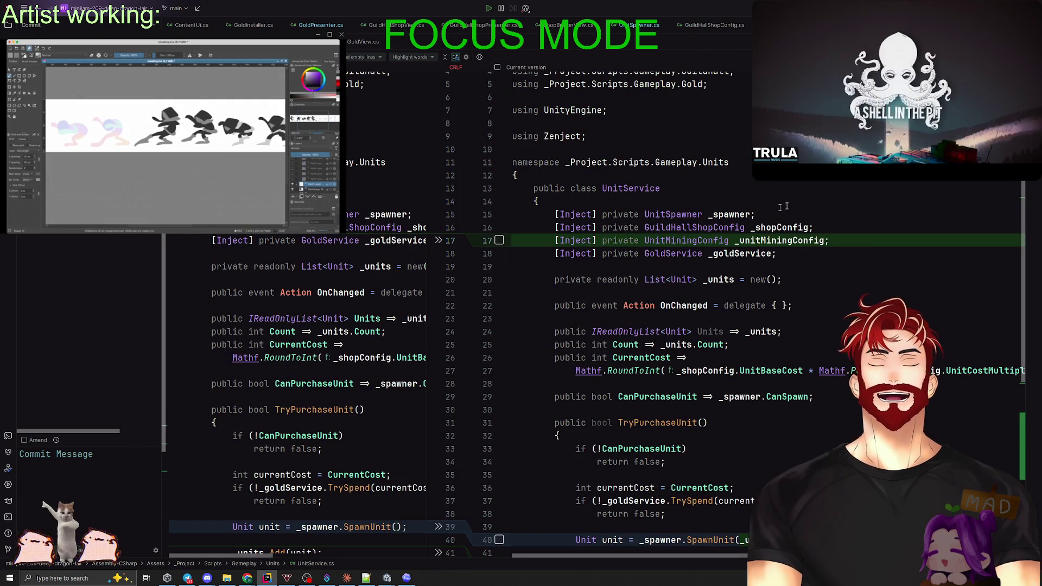
Step through UnitService.cs and UnitsInstaller.cs changes to the UnitSpawner.cs diff adding a float mineTime parameter.
key(F7)
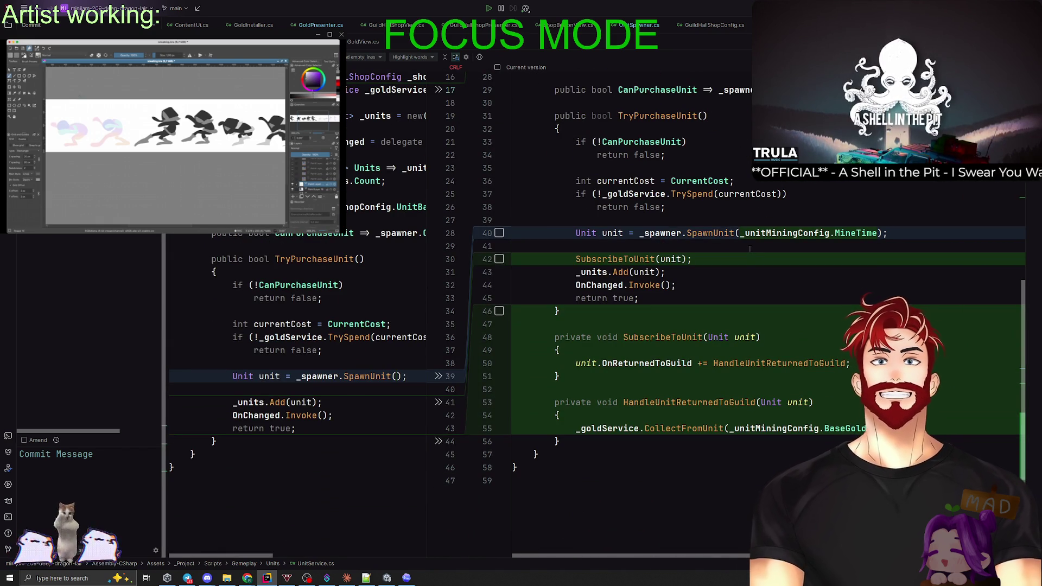
key(F7)
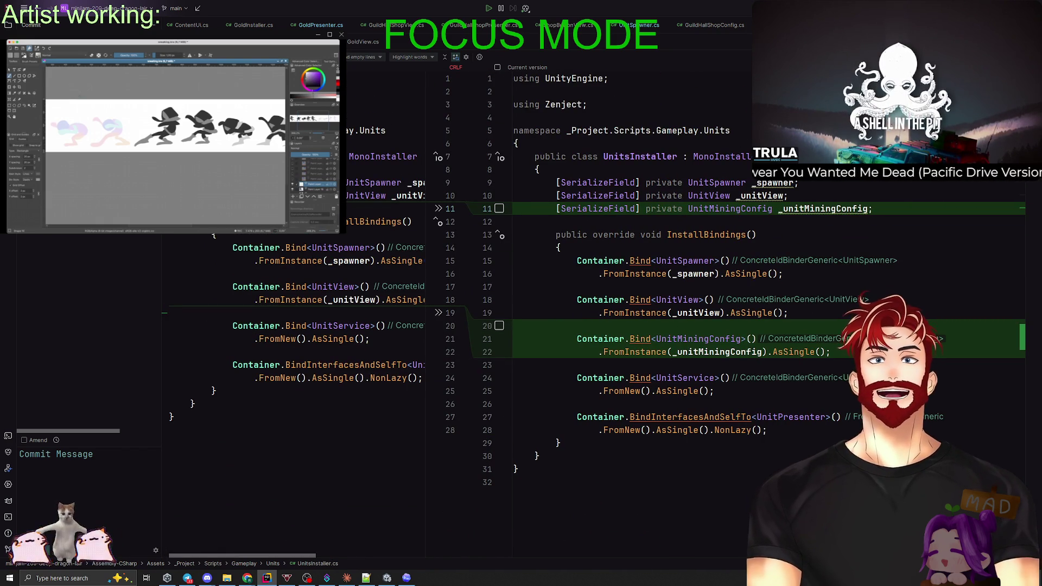
key(F7)
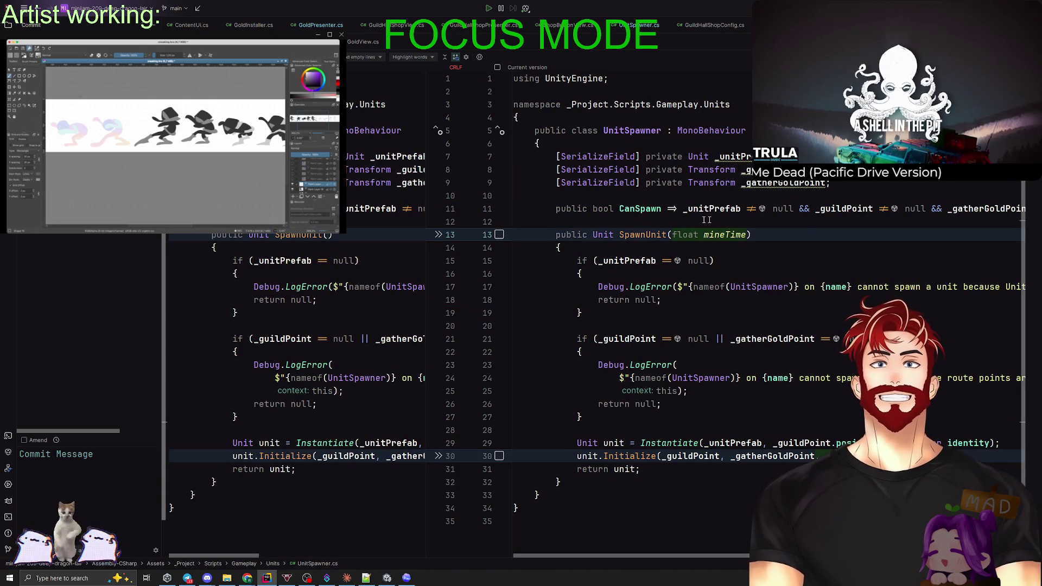
mouse_move(760, 288)
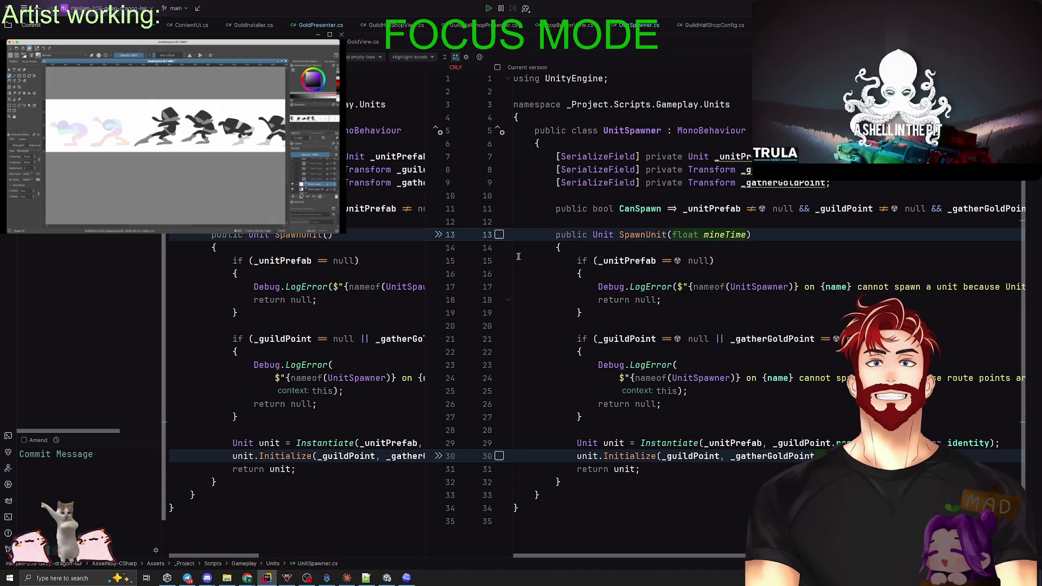
Inspect the SpawnUnit call in UnitService.cs and its declaration, then return to TryPurchaseUnit.
ctrl+click(646, 234)
scroll(419, 301, up, 6)
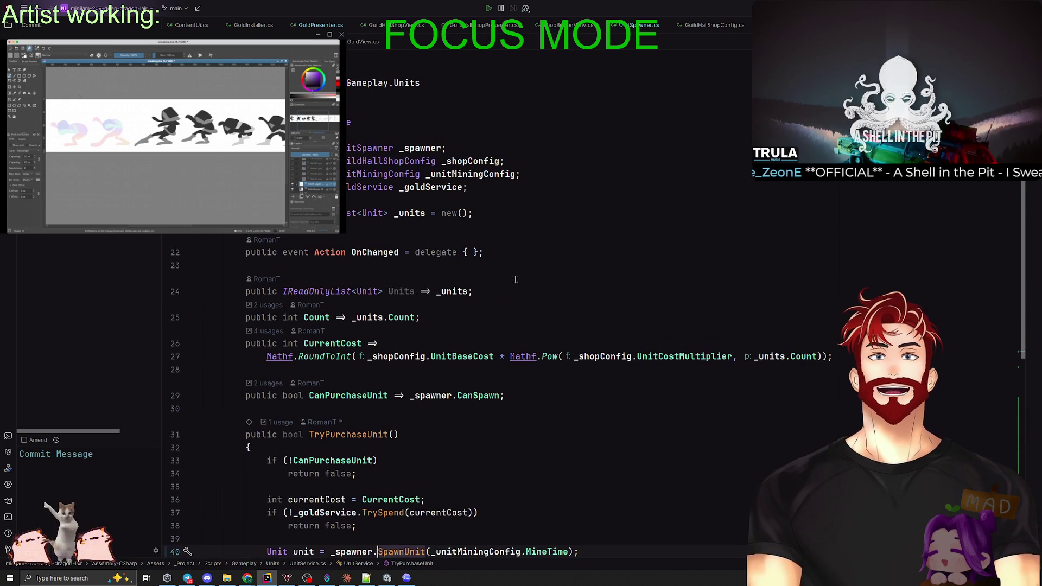
scroll(521, 270, down, 5)
key(ctrl+Left)
key(ctrl+Right)
ctrl+click(429, 360)
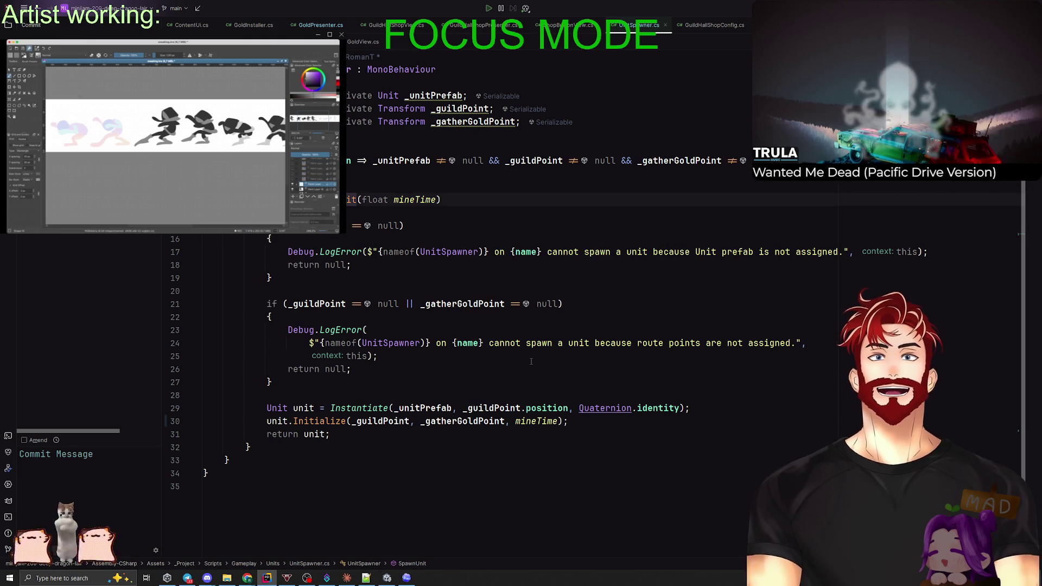
key(ctrl+alt+Left)
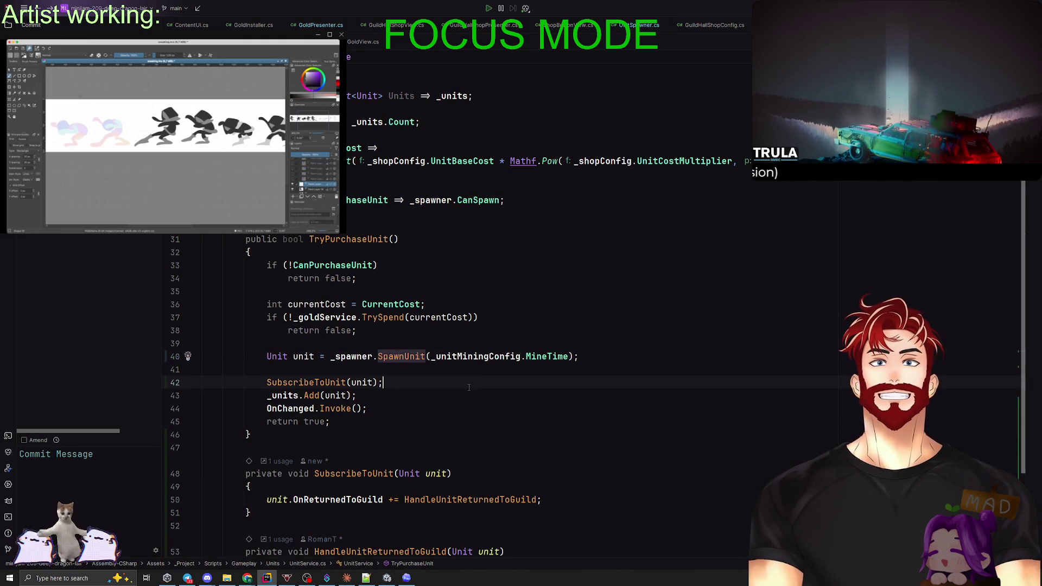
Search the _unitMiningConfig occurrences and jump to the field's declaration.
click(551, 356)
click(468, 356)
key(ctrl+f)
click(500, 60)
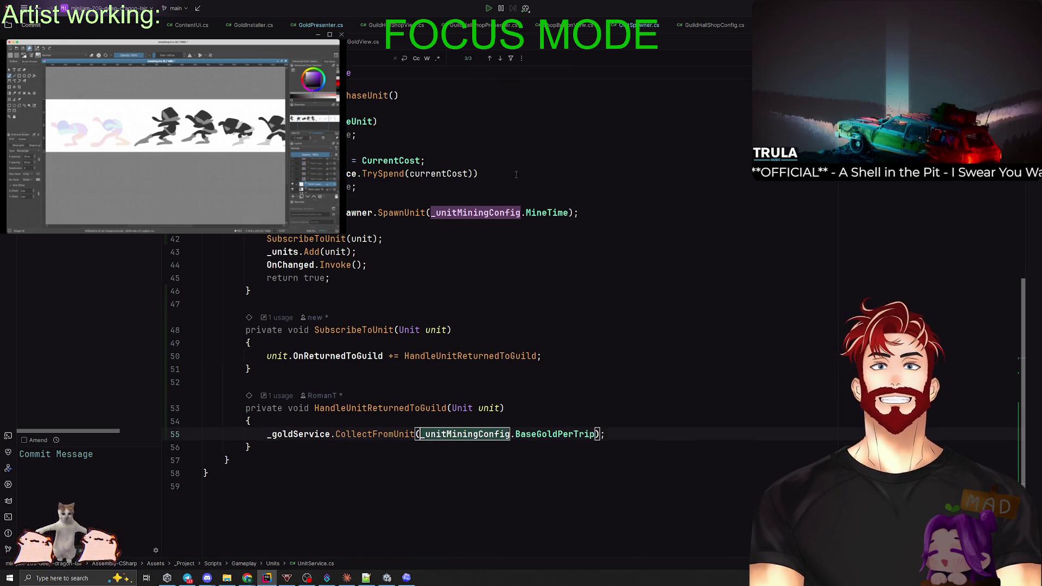
key(Escape)
key(ctrl+b)
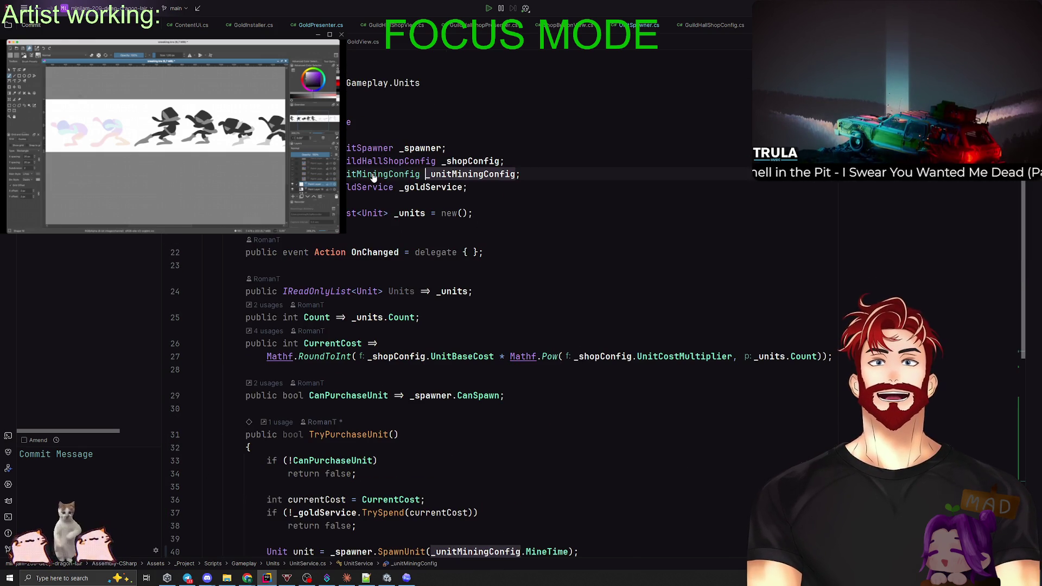
Open the UnitMiningConfig class and reveal its file in the Units folder of the project tree.
ctrl+click(374, 175)
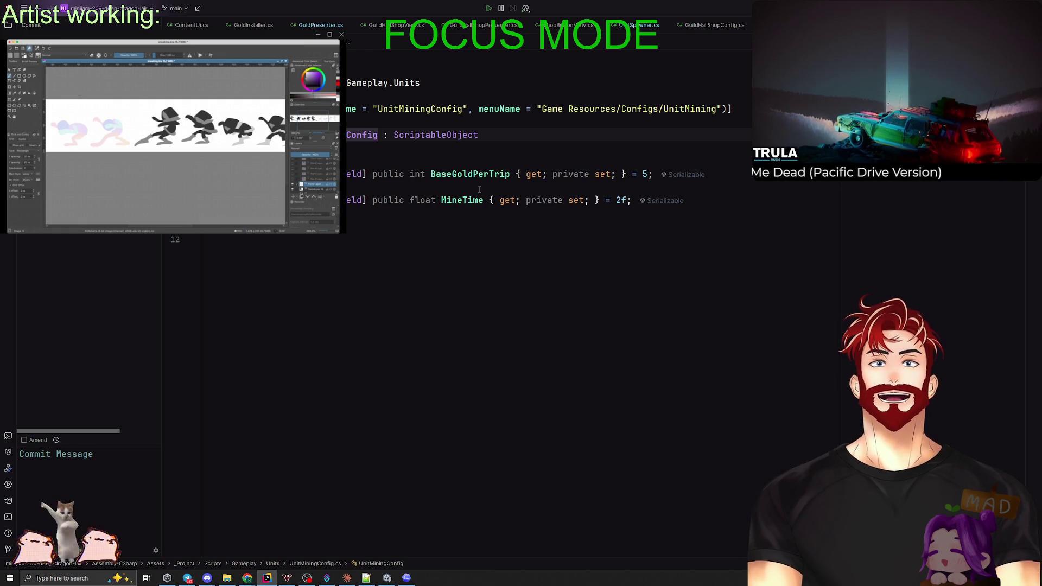
key(alt+1)
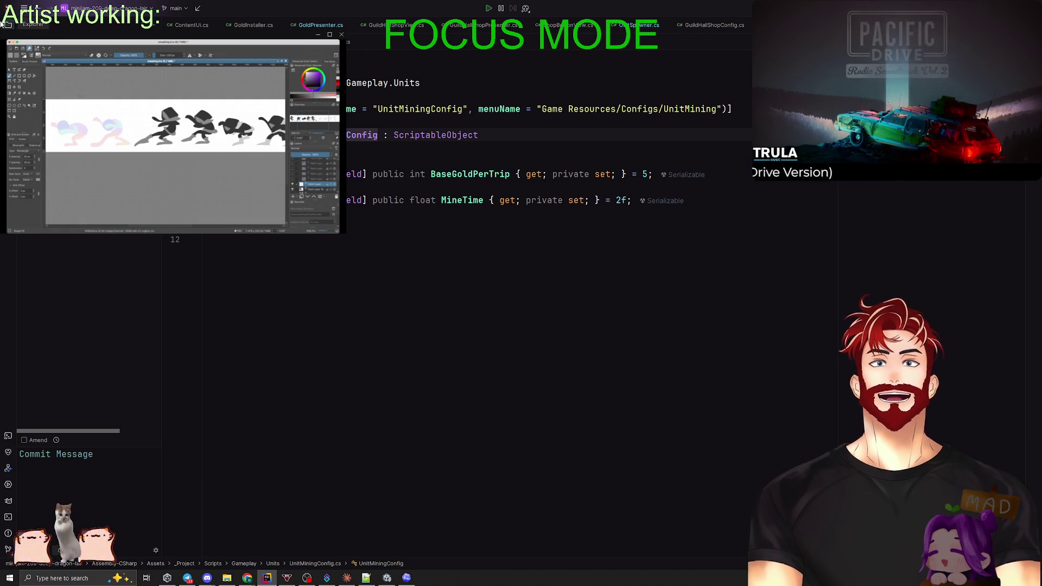
click(109, 26)
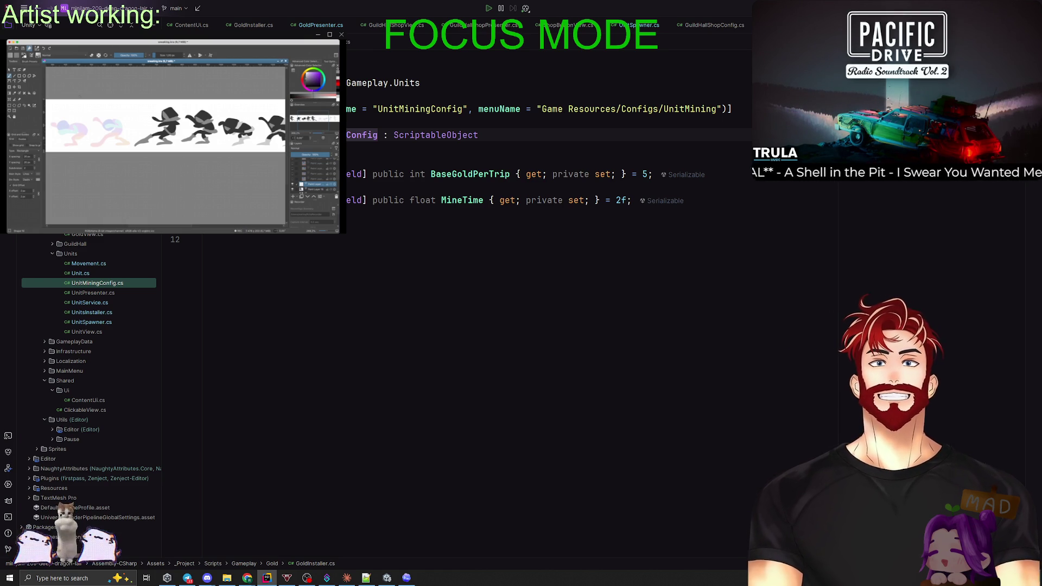
click(438, 282)
key(ctrl+t)
text(UnitConf)
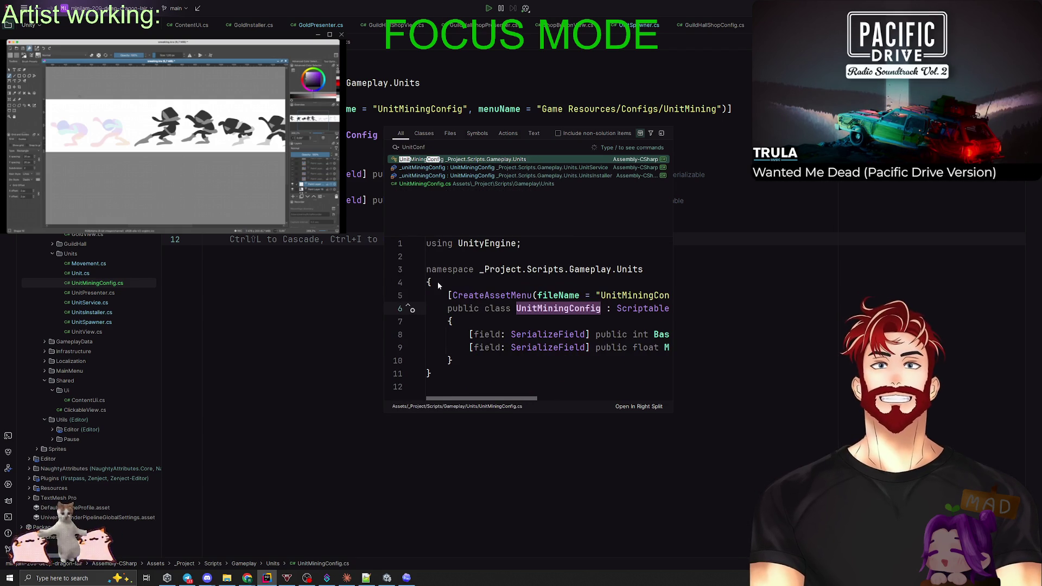
key(Return)
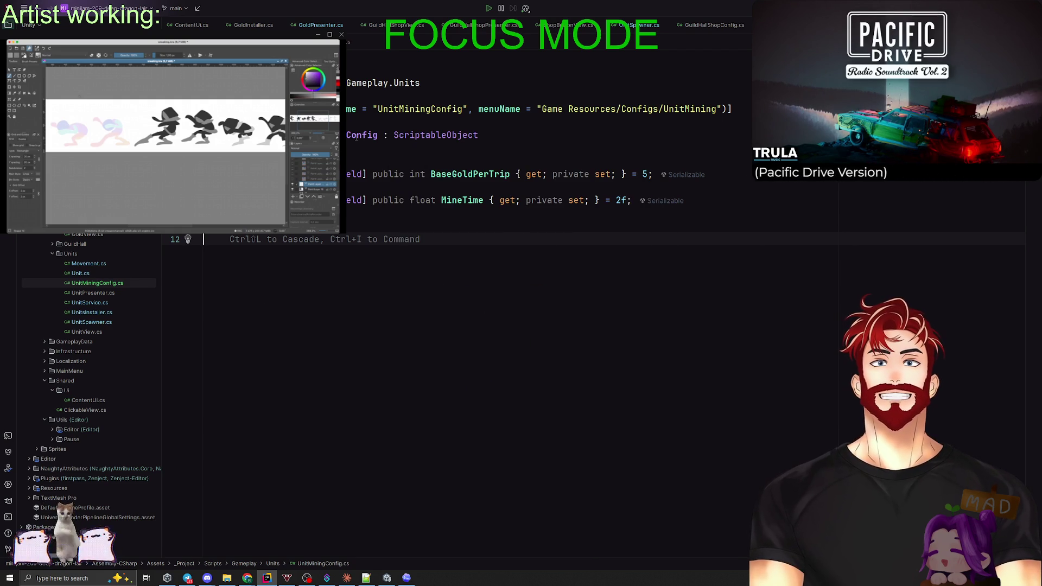
drag(432, 109, 399, 109)
Change the fileName and menuName strings from UnitMiningConfig to UnitConfig.
key(BackSpace)
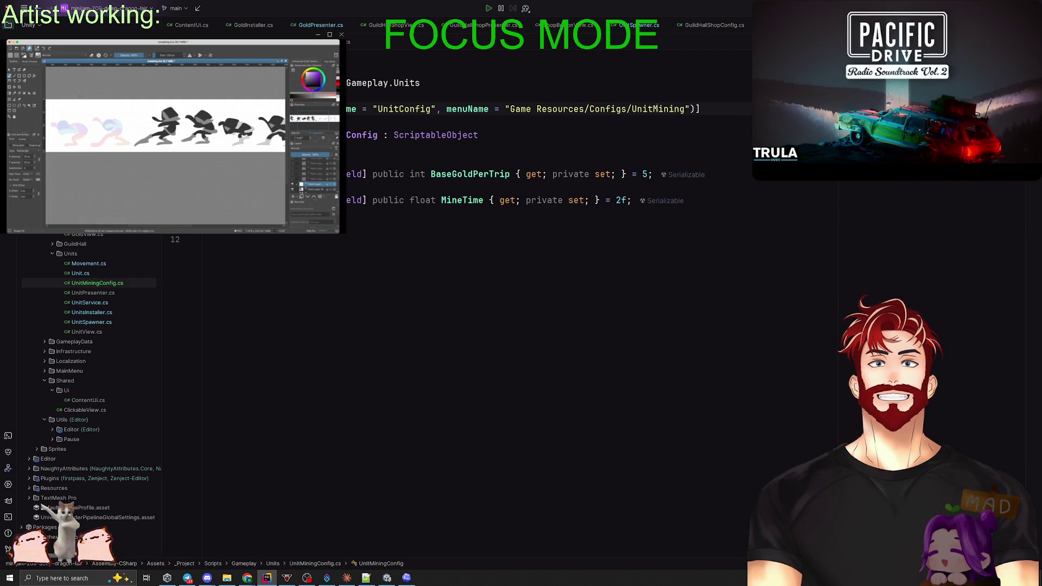
drag(654, 109, 685, 110)
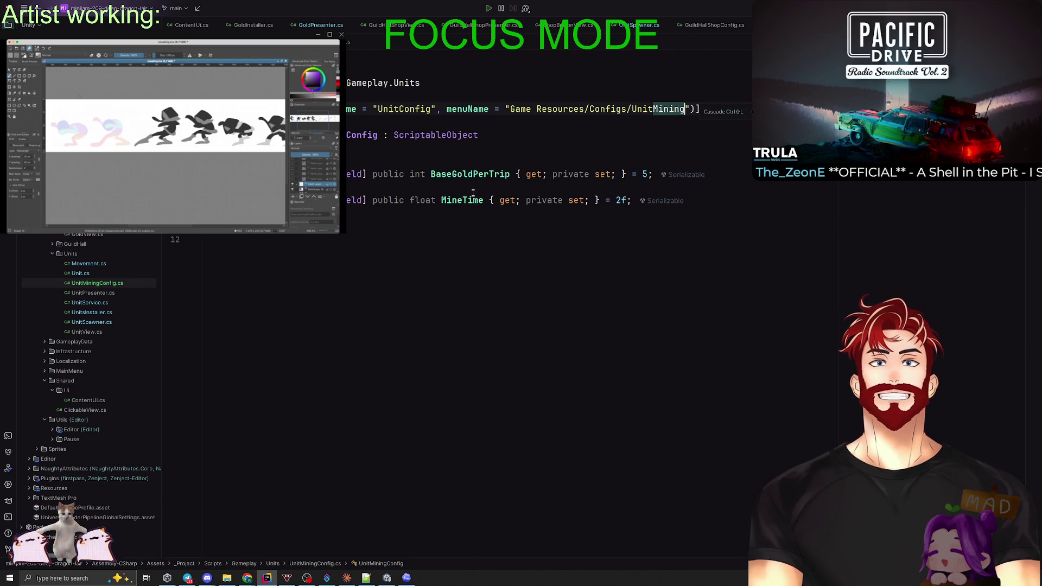
text(Conf)
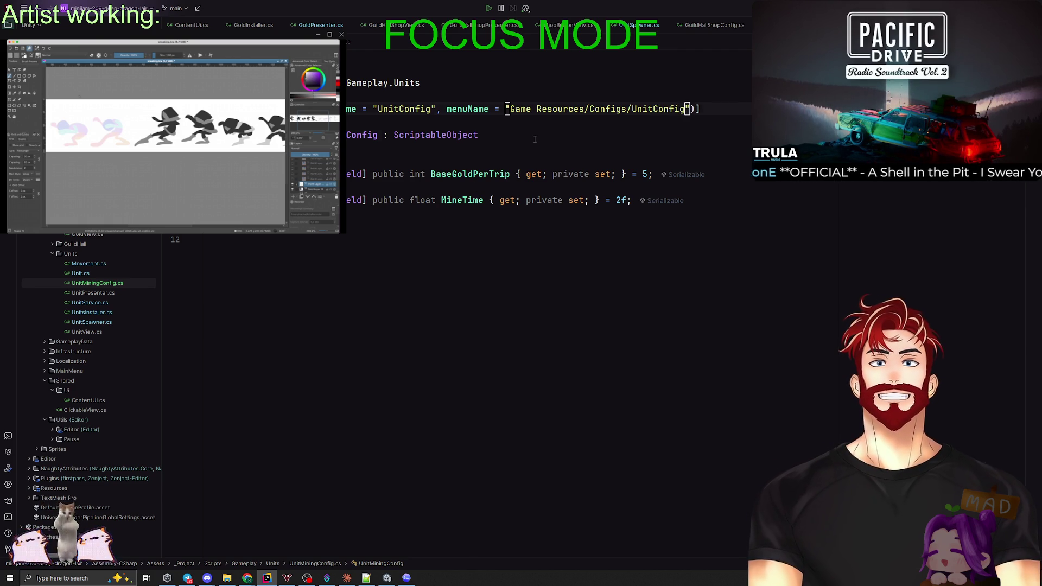
text(fig)
Rename the UnitMiningConfig class to UnitConfig, including its file and related symbols.
click(362, 134)
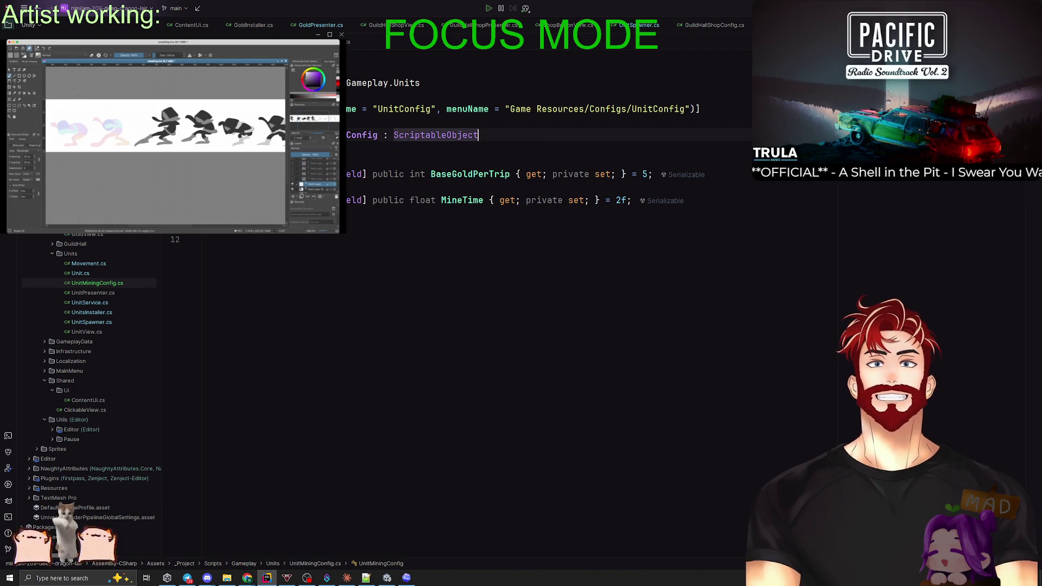
key(ctrl+r)
key(r)
double_click(450, 276)
key(BackSpace)
key(Return)
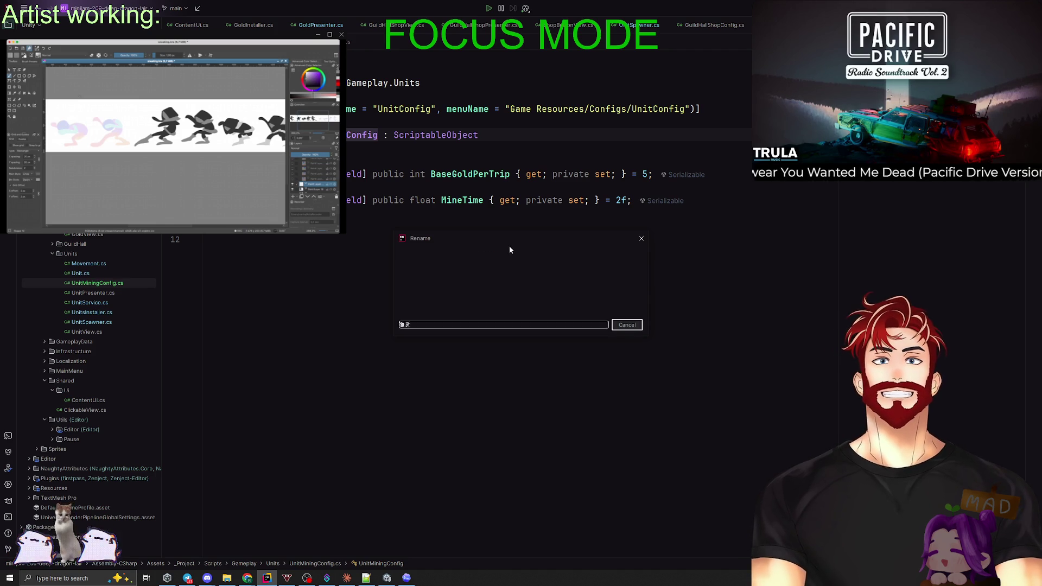
click(717, 348)
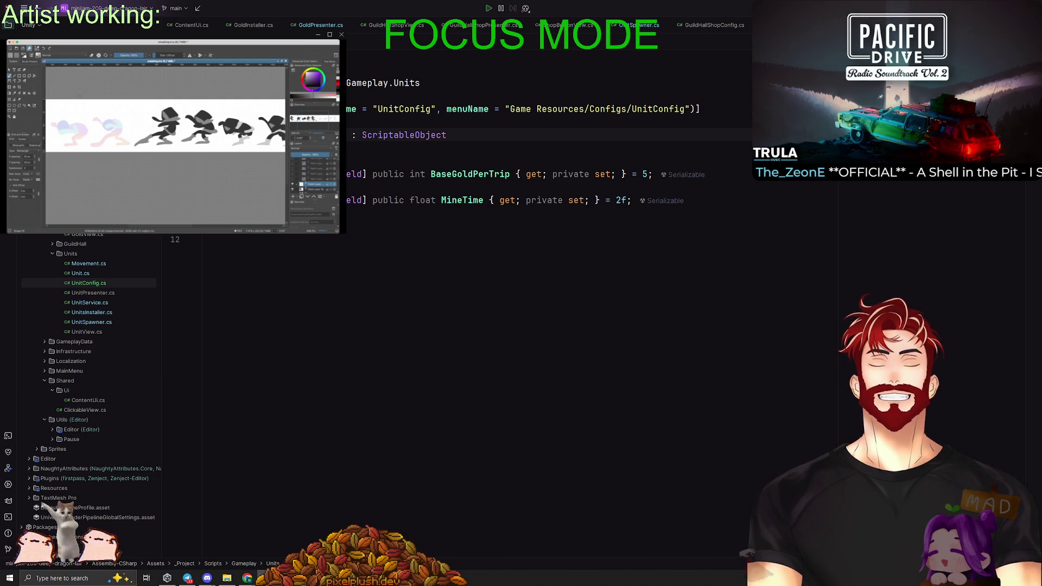
key(alt+Tab)
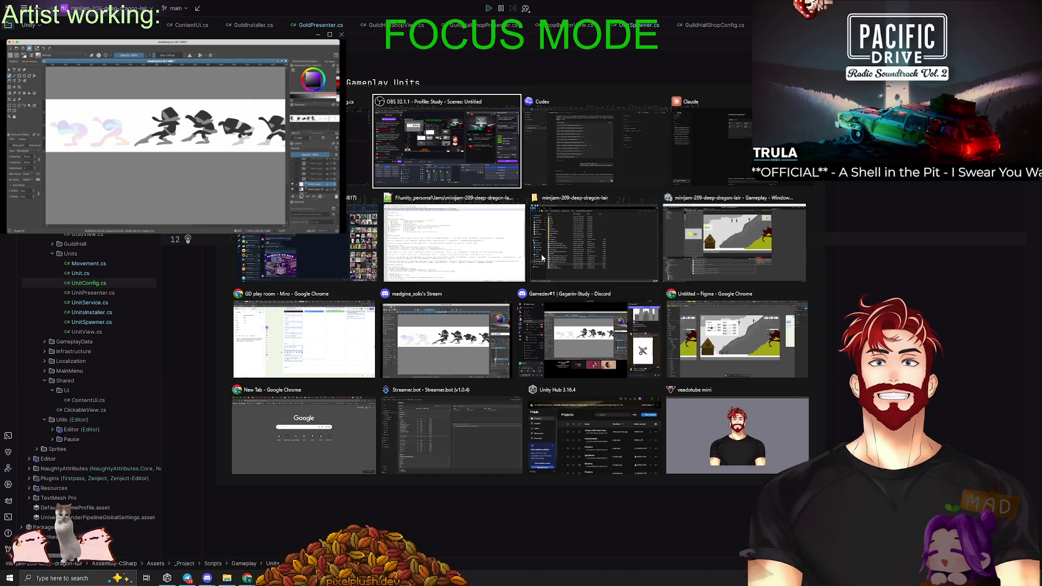
Bring the Unity editor with the Gameplay scene to the front and dismiss the Hierarchy context menu.
click(740, 255)
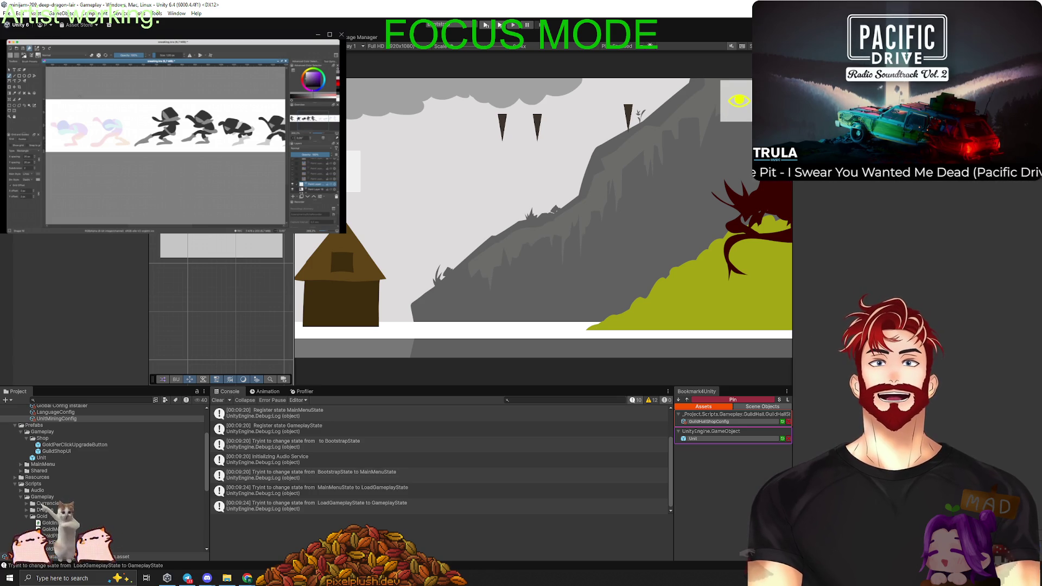
right_click(47, 234)
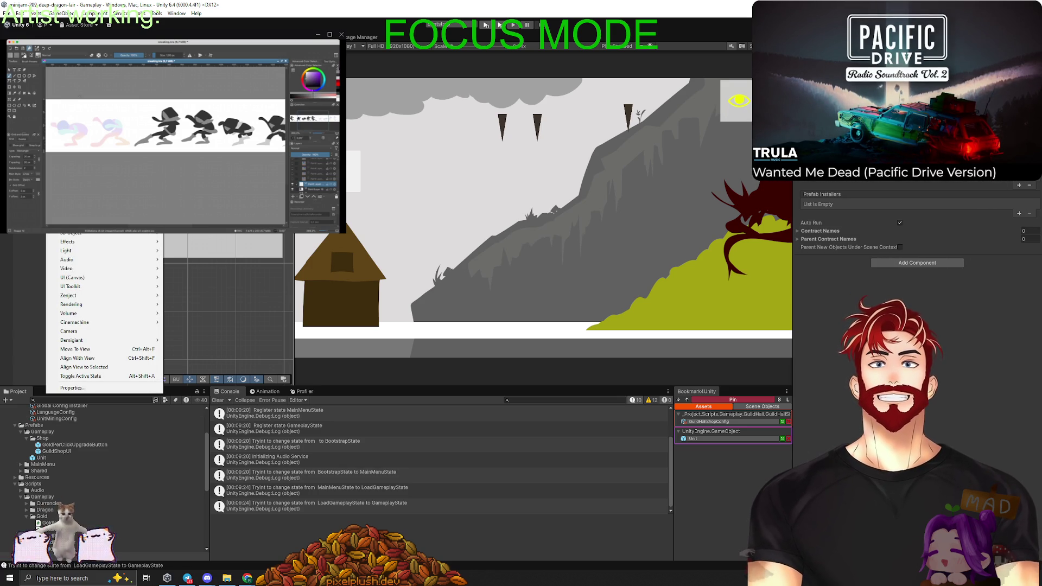
key(Escape)
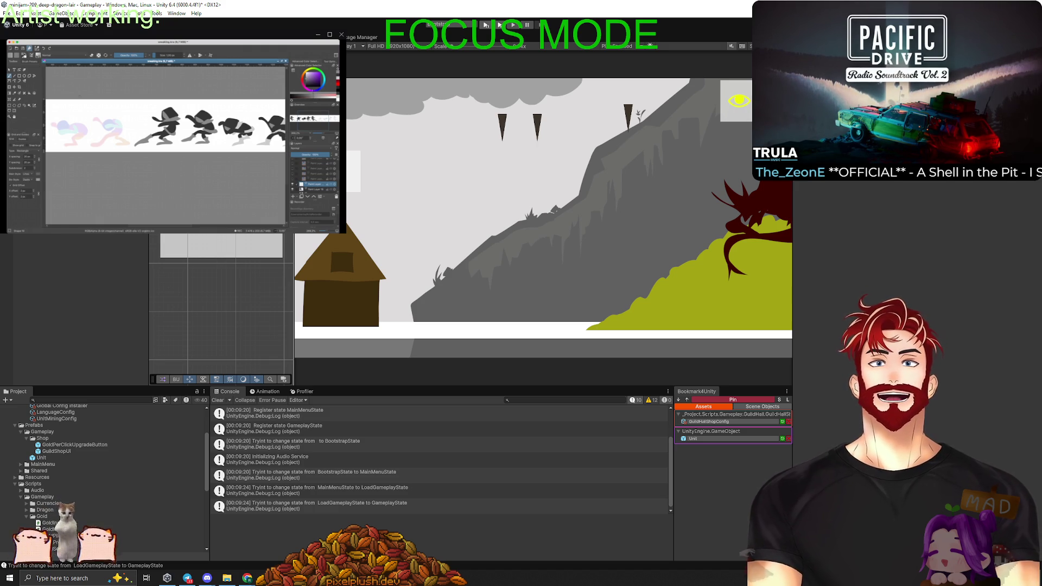
In the Project window, rename the UnitMiningConfig asset to UnitConfig by removing 'Mining'.
click(57, 419)
click(62, 419)
key(BackSpace)
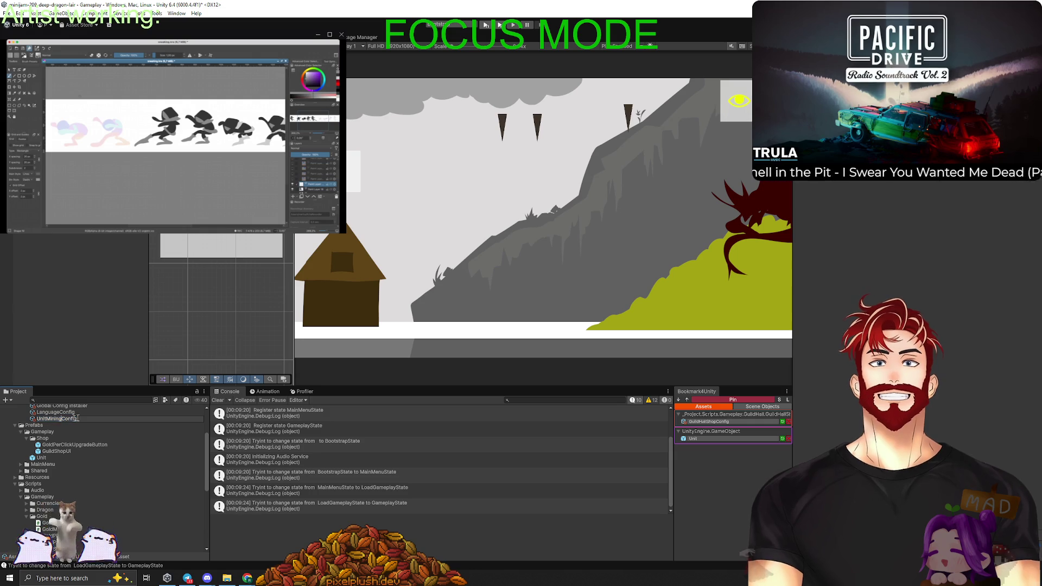
key(Return)
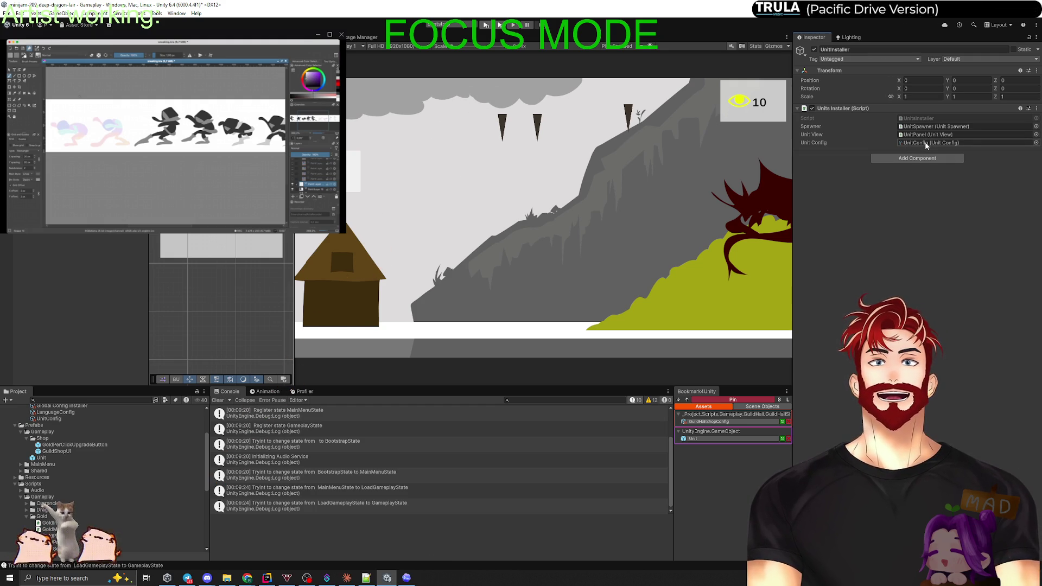
click(31, 271)
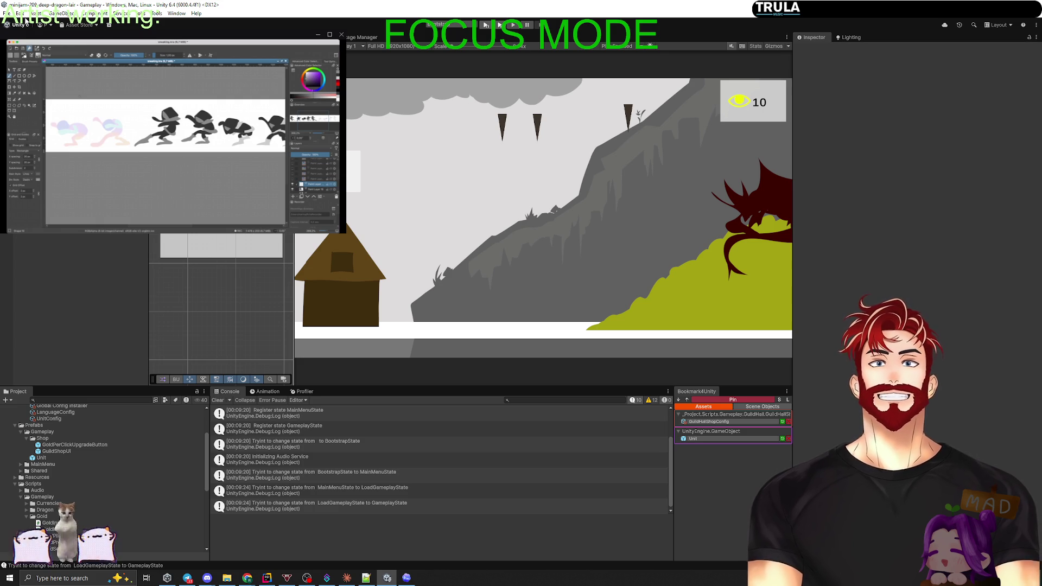
click(11, 13)
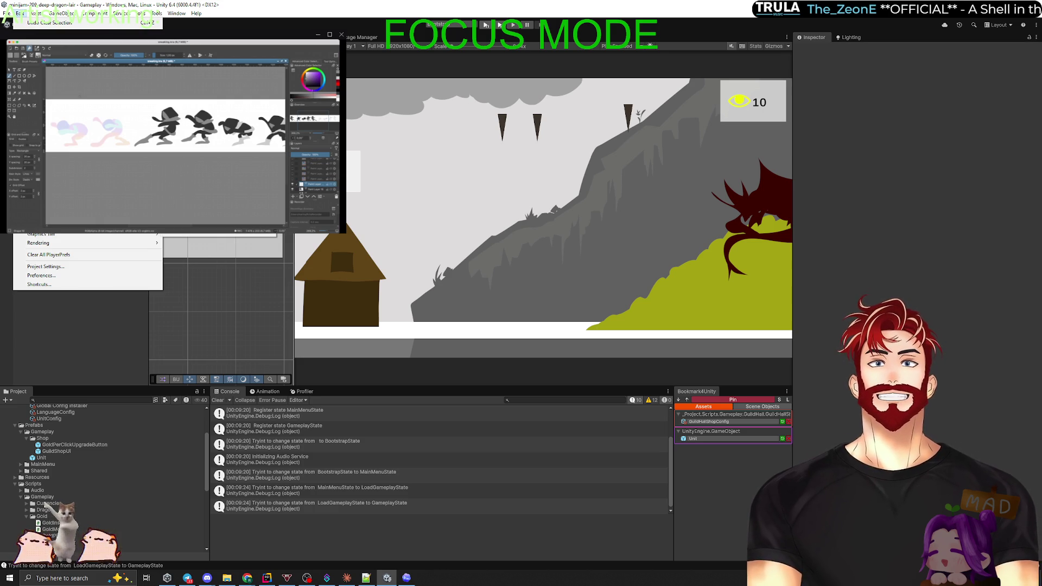
click(577, 311)
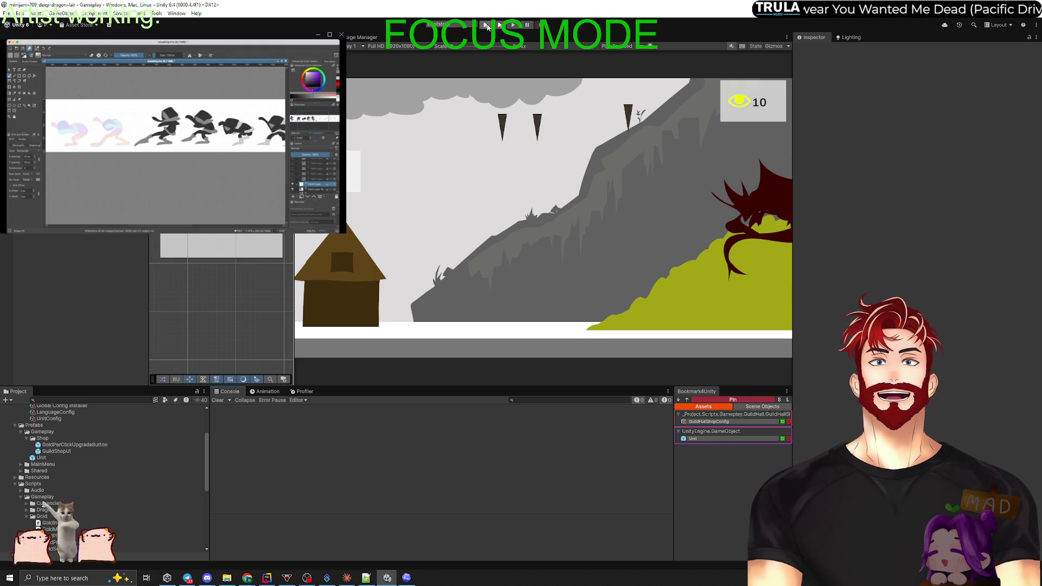
key(ctrl+p)
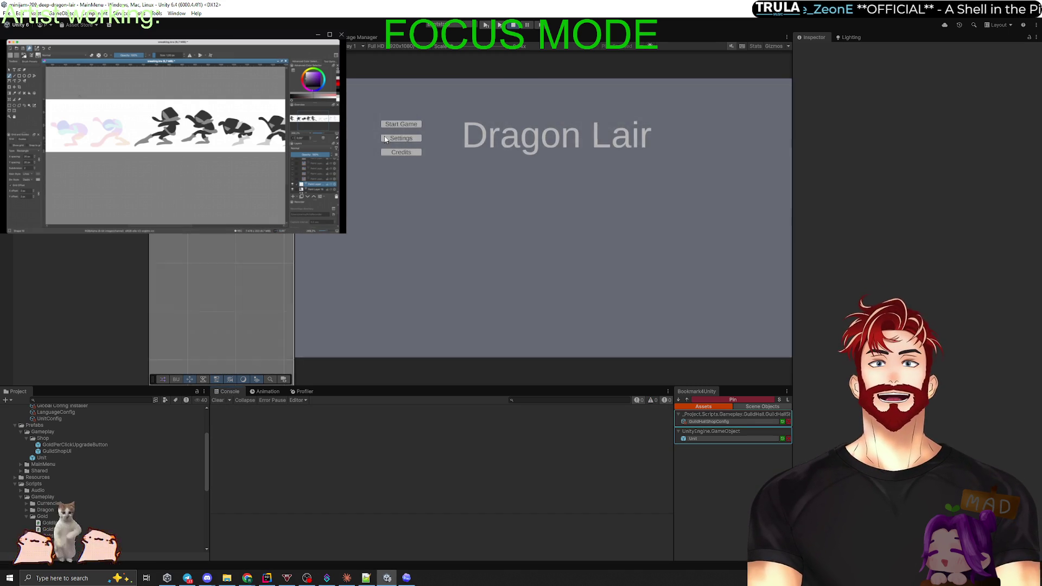
Start the game, buy a unit for 20 gold in the guild house's GuildShop, then stop play mode.
click(396, 124)
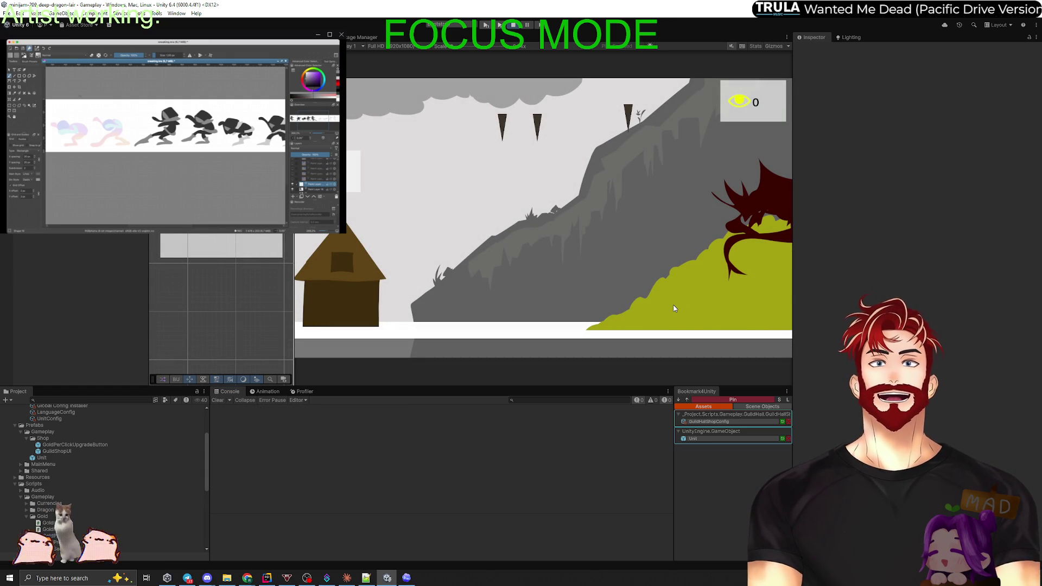
click(352, 294)
click(591, 162)
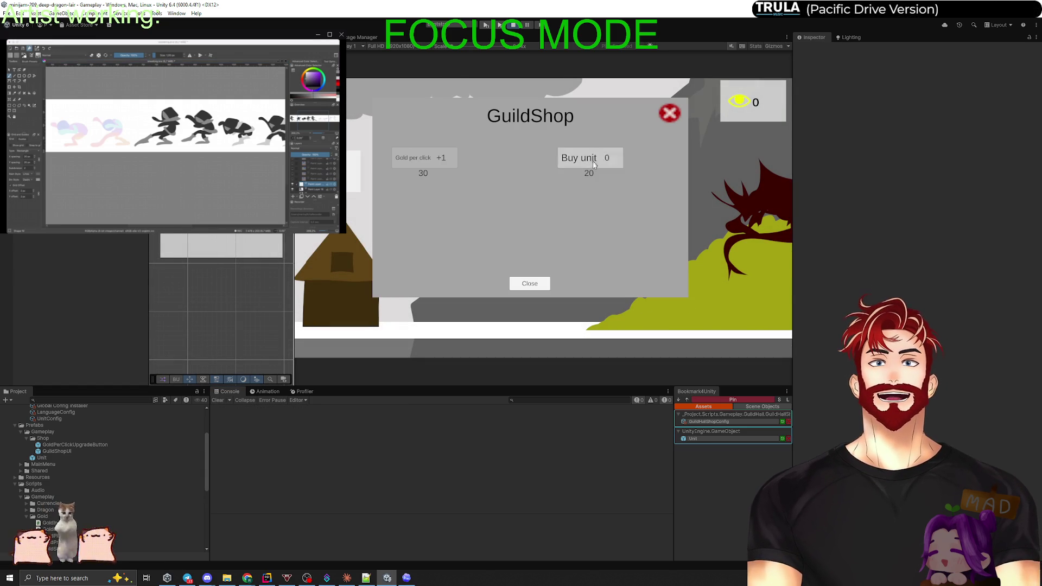
click(529, 284)
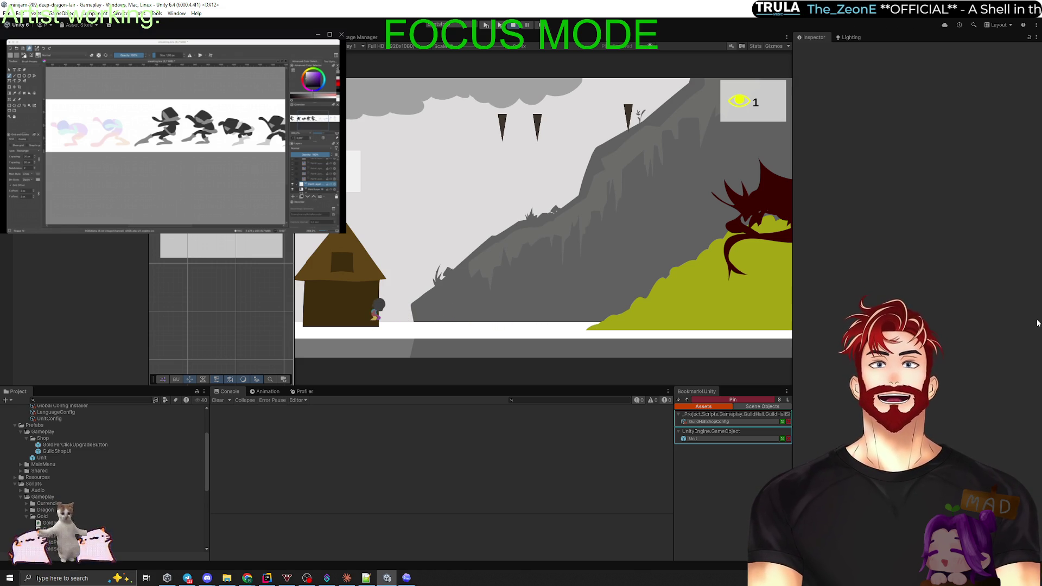
click(513, 25)
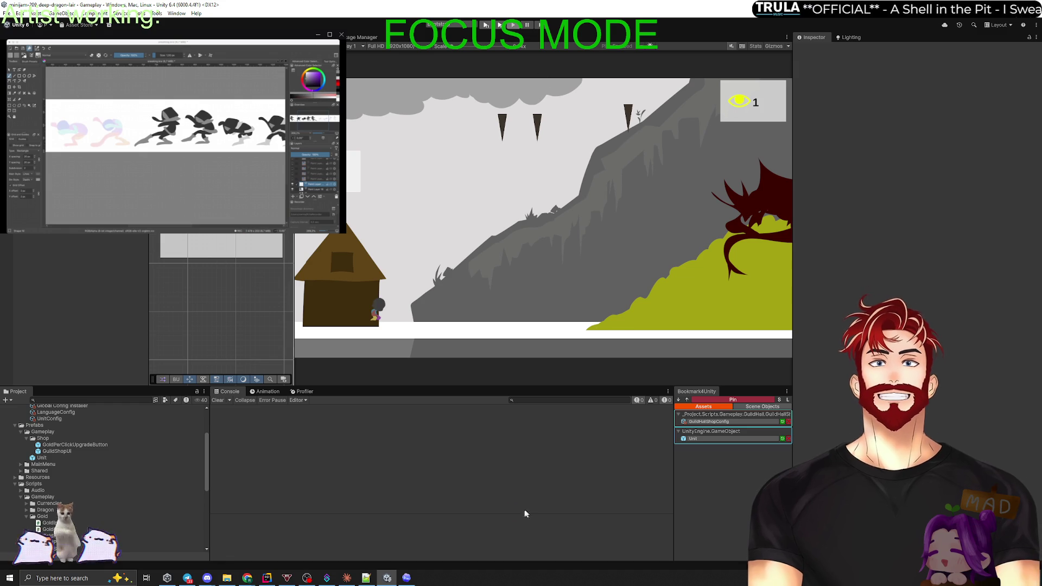
click(419, 573)
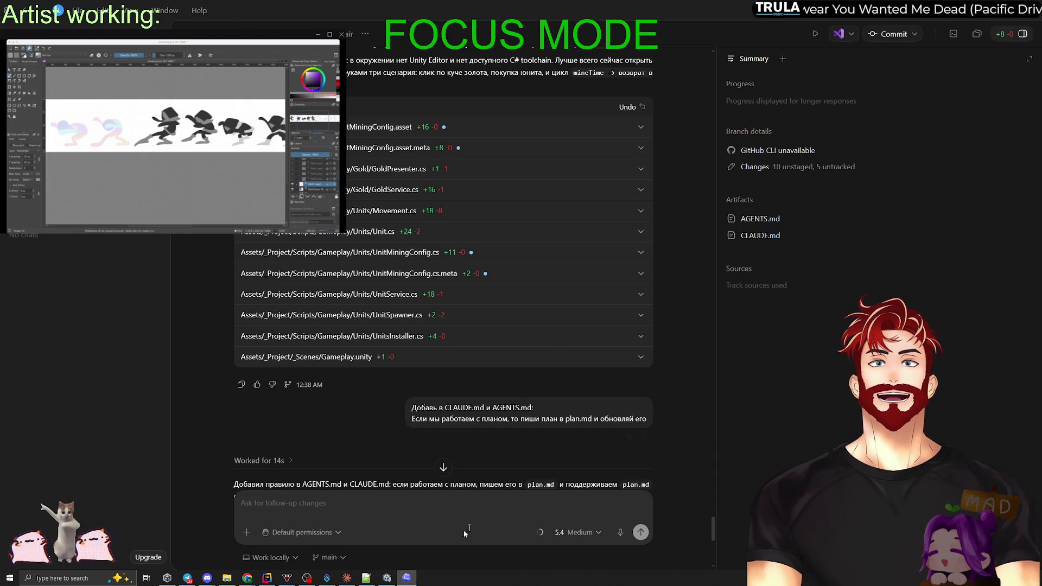
Switch from Codex's changed-files summary to the Claude app.
click(347, 577)
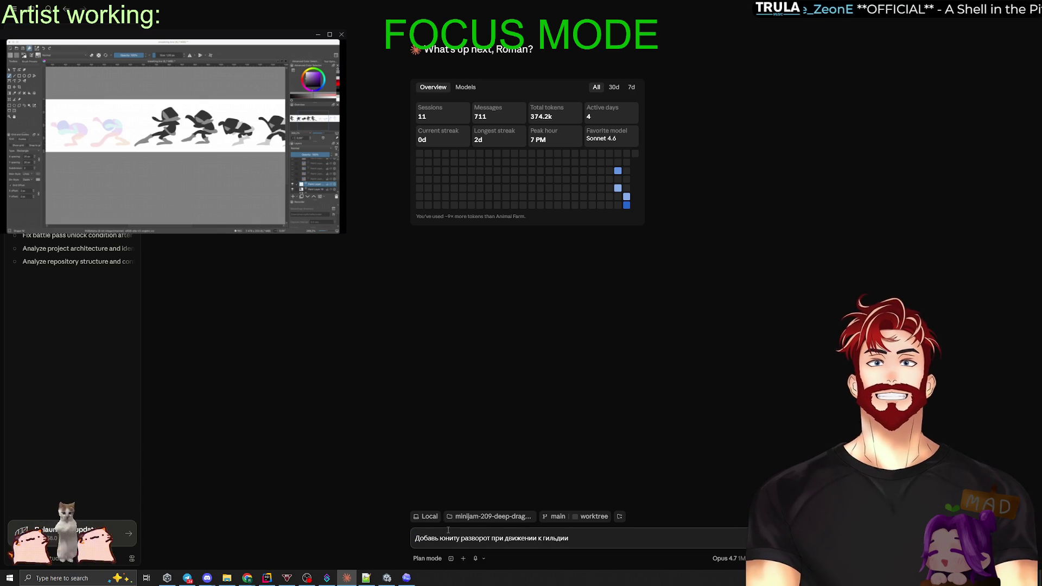
Finish the prompt with the reminder to turn the unit's sprite ('спрайта') around.
key(BackSpace)
key(BackSpace)
key(BackSpace)
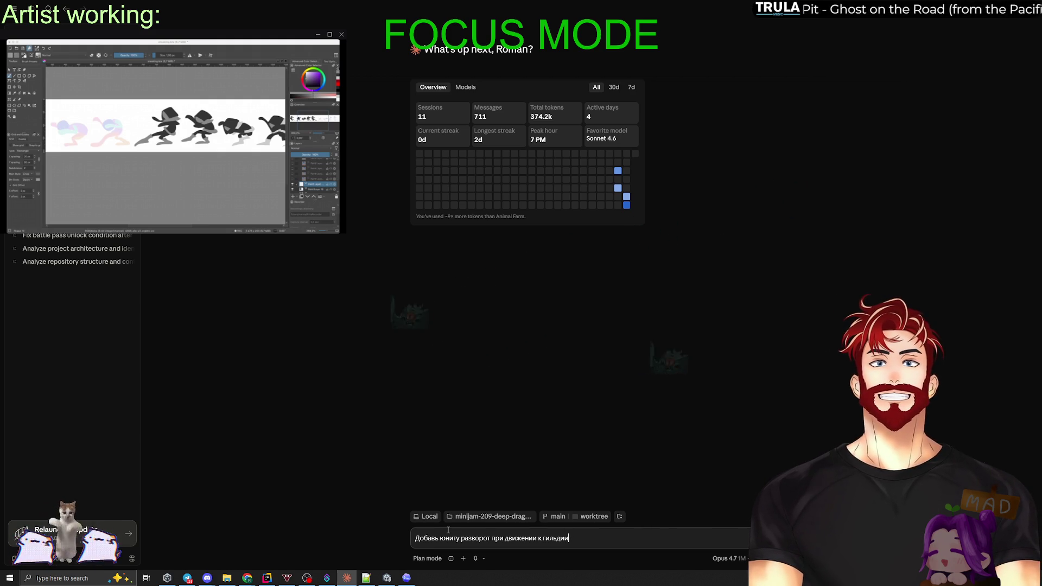
text((не забудь развернуть обратно когда)
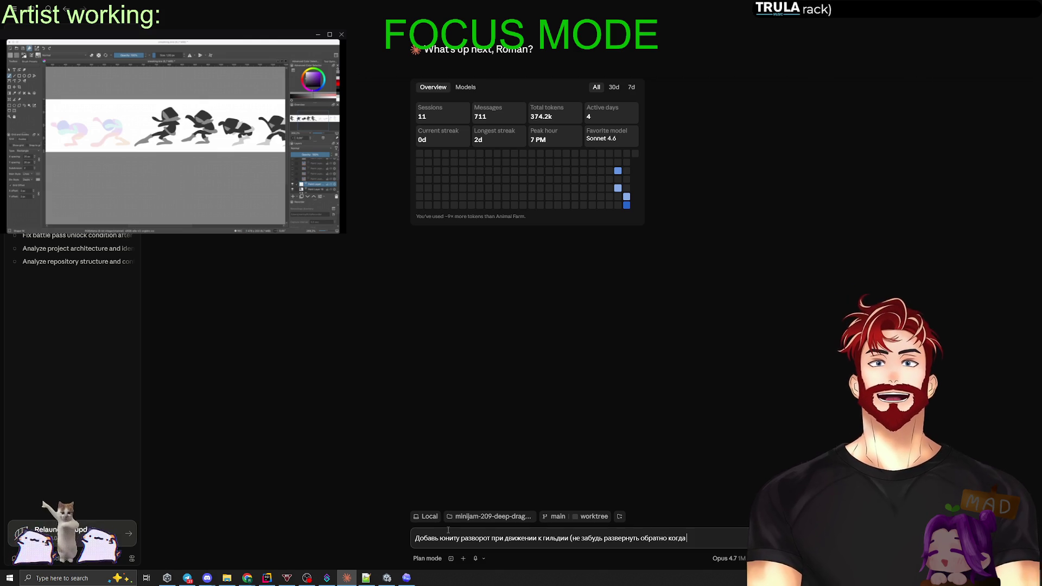
text(ться к з)
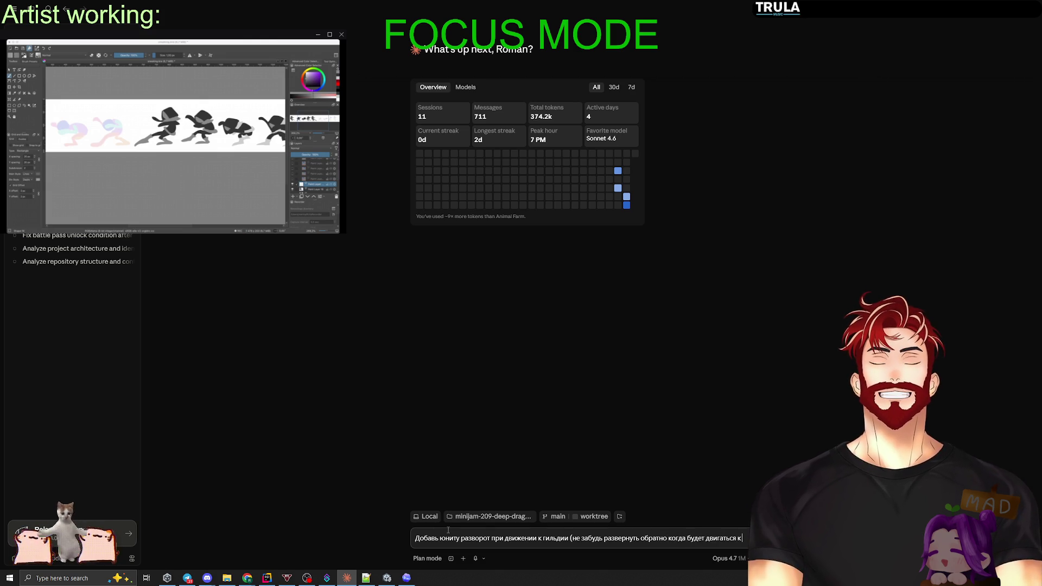
key(BackSpace)
text(олоту)
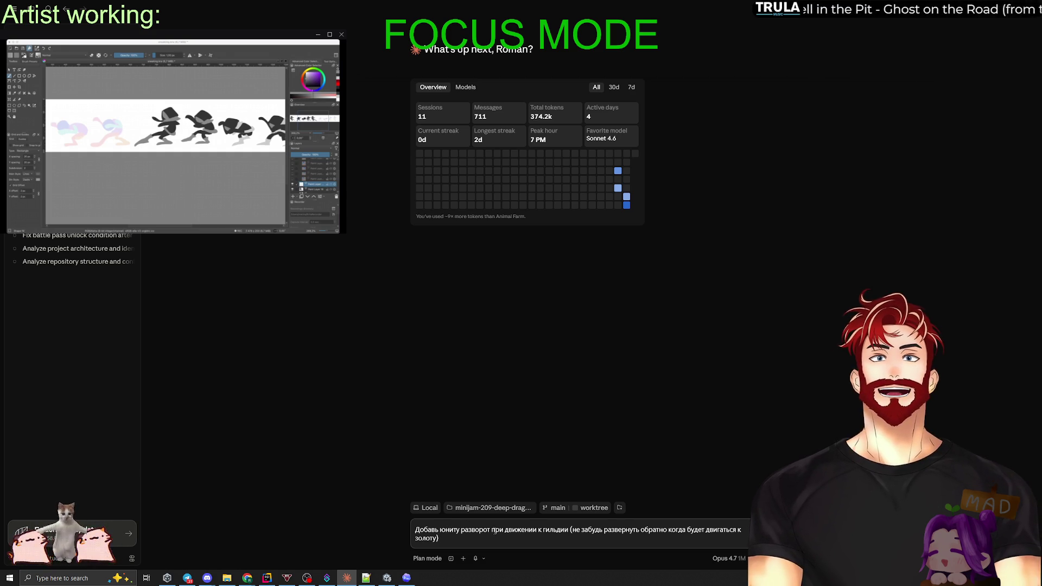
text(спрайта)
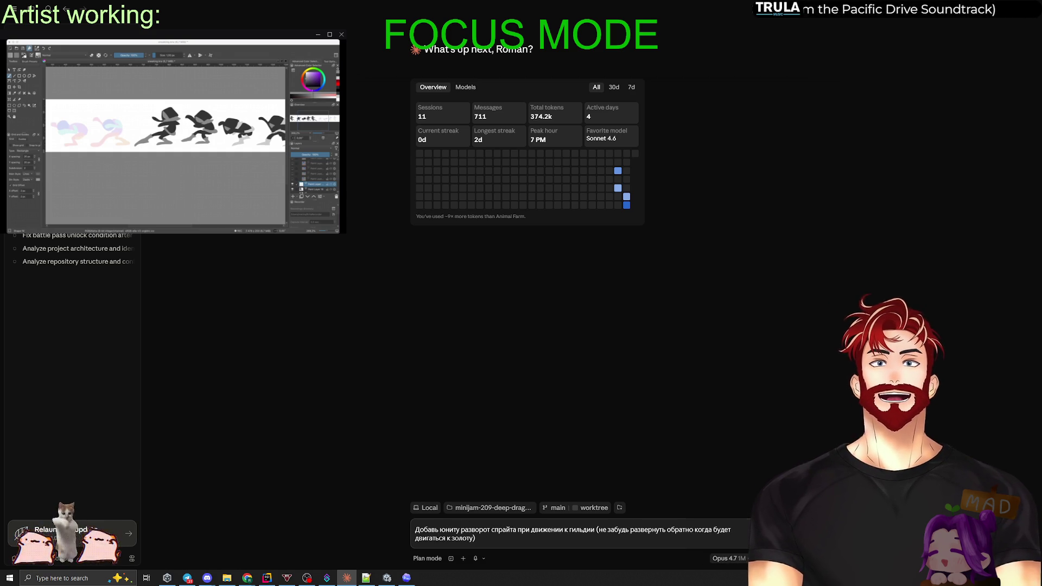
Leave the model options unchanged and send the sprite-flip request to Claude.
click(726, 558)
key(Escape)
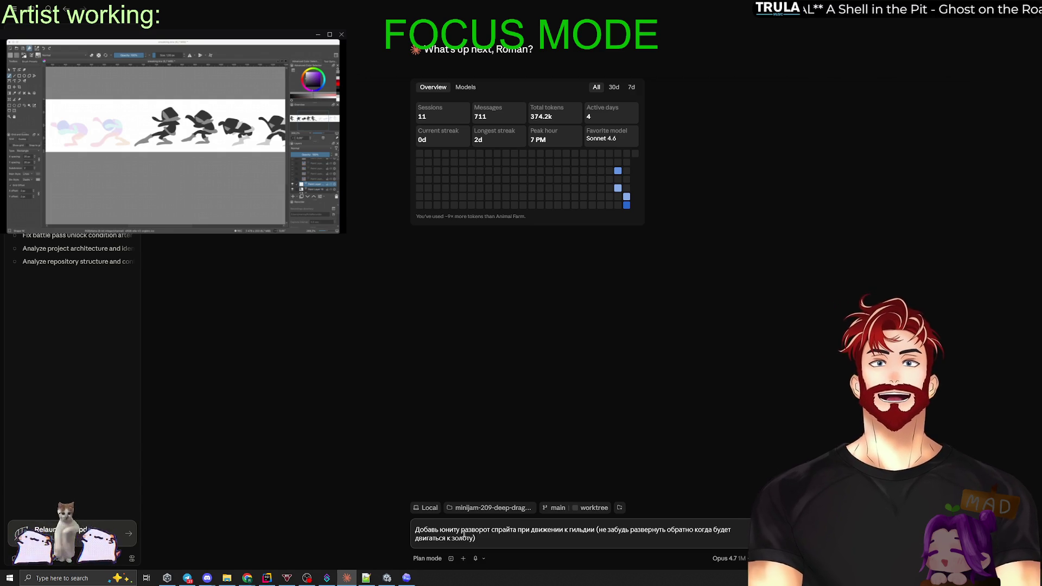
drag(486, 536, 398, 524)
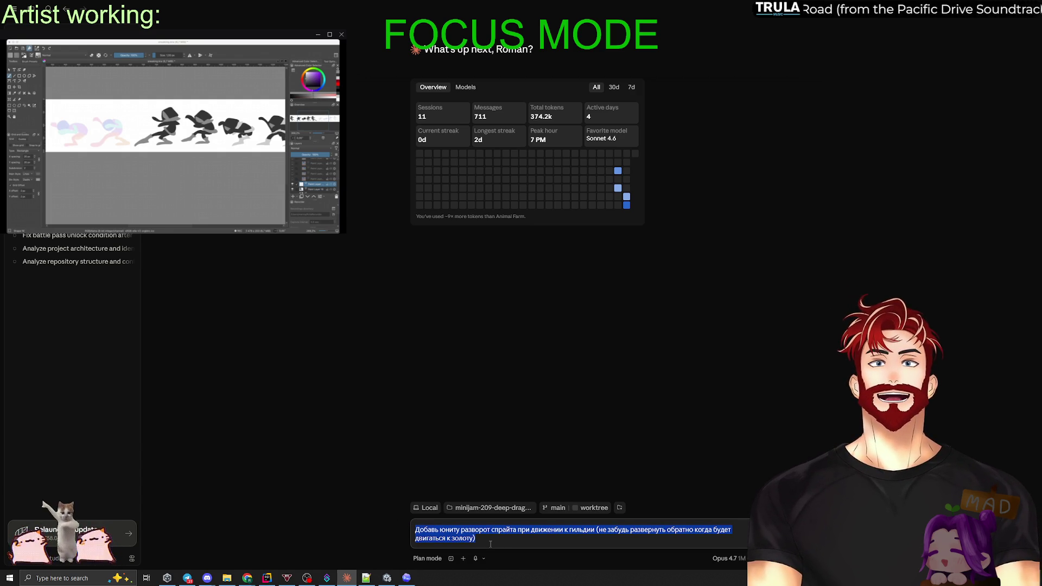
click(489, 541)
key(ctrl+a)
click(490, 539)
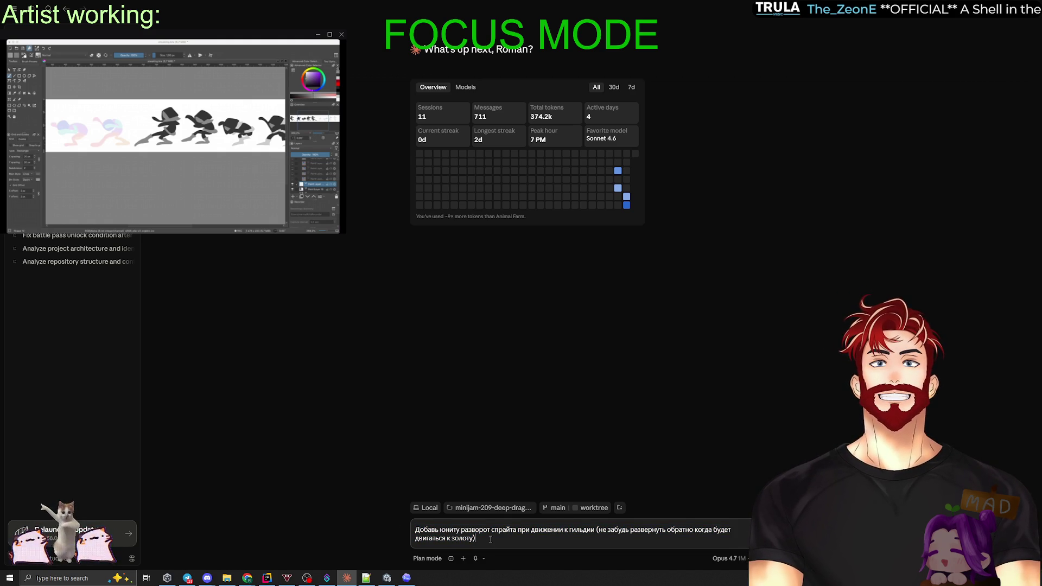
key(Return)
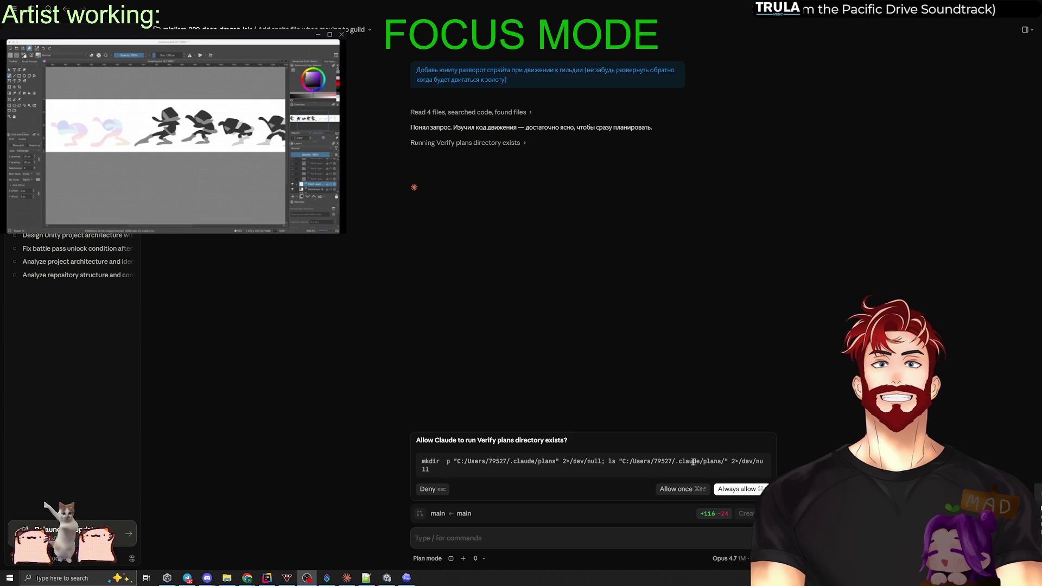
Examine the plans folder path in the pending command, leaving it unanswered, and switch to CLAUDE.md.
drag(677, 462, 762, 462)
click(721, 462)
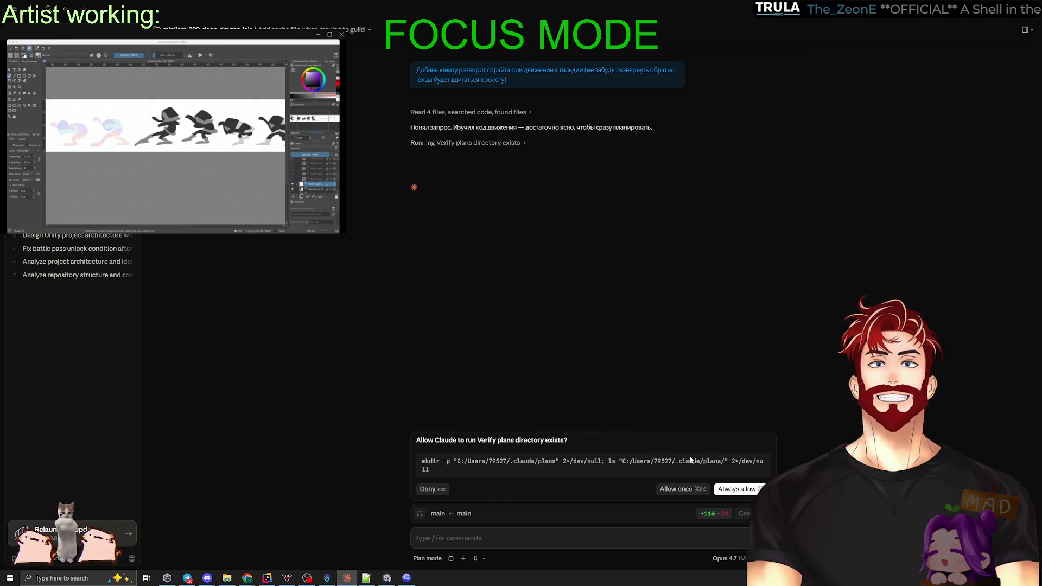
drag(705, 462, 721, 461)
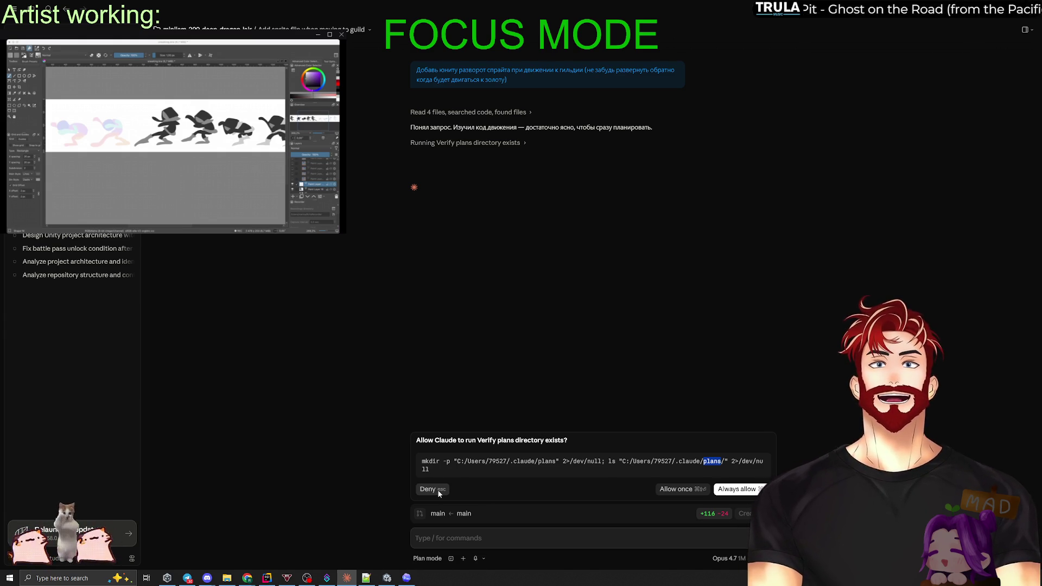
drag(622, 461, 628, 461)
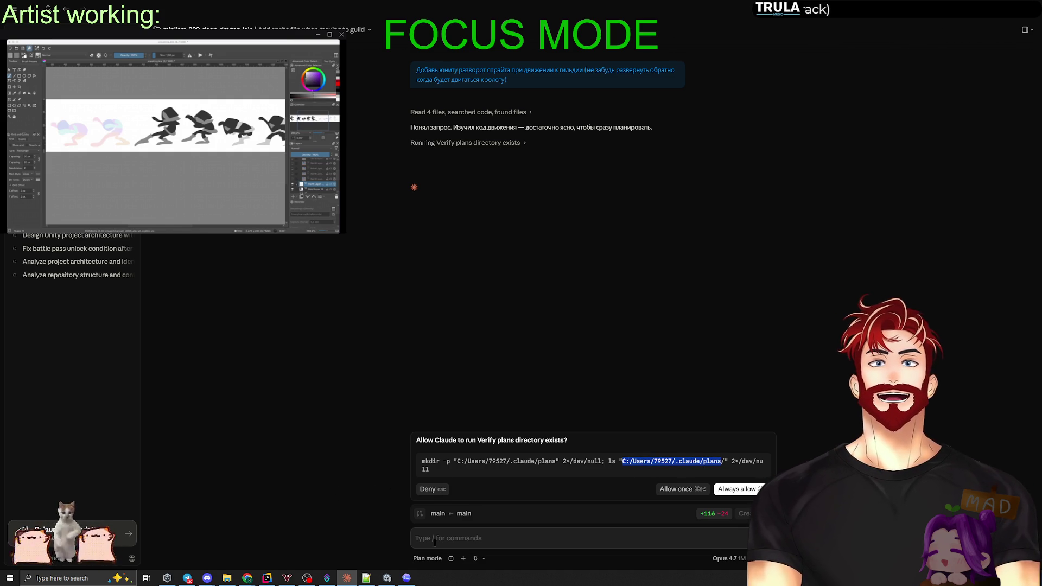
click(364, 578)
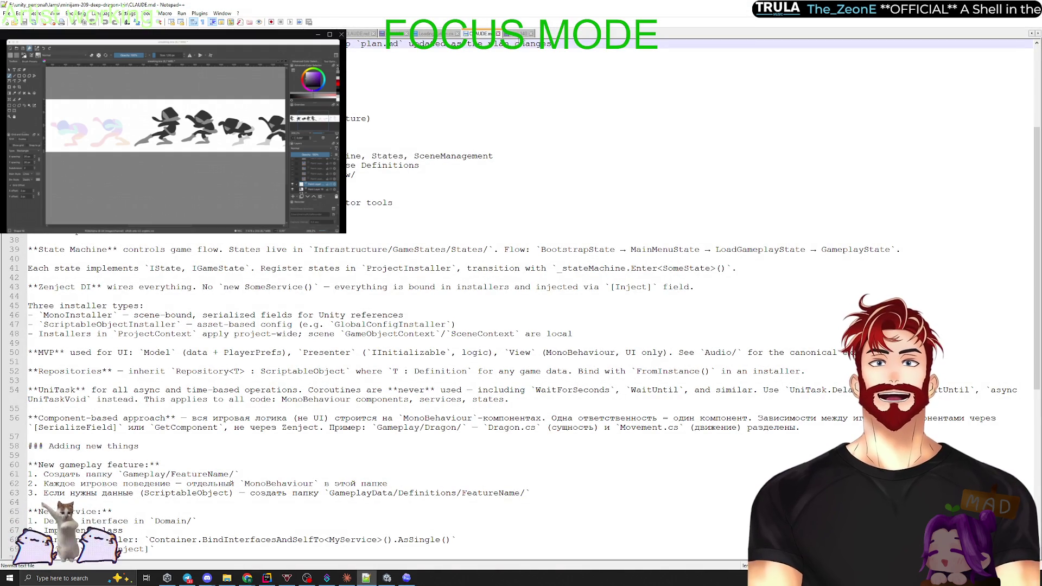
Insert the project path F:\unity_personal\Jams\minijam-209-deep-dragon-lair\ before plan.md in CLAUDE.md.
click(227, 579)
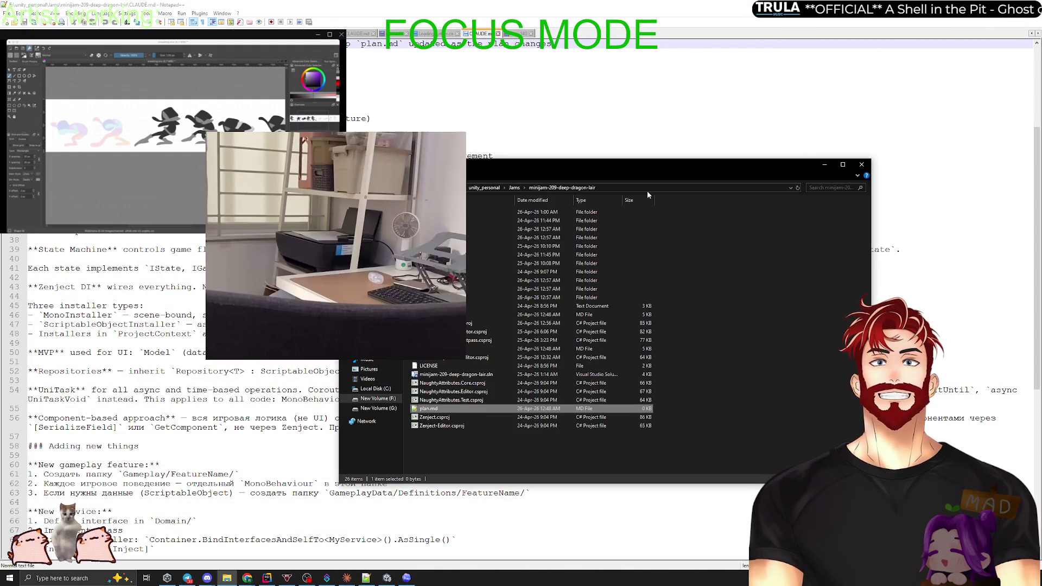
click(636, 188)
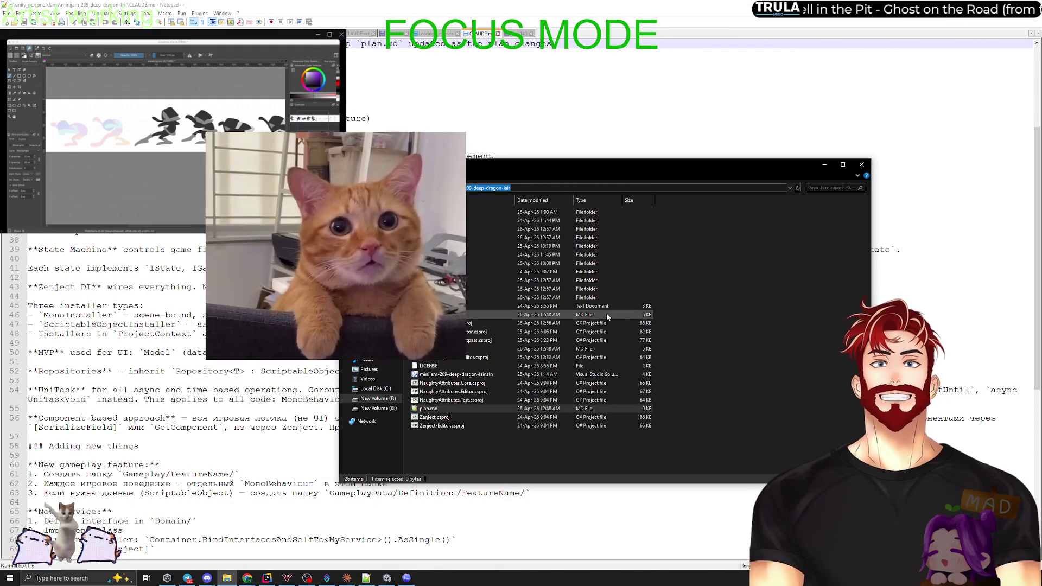
key(alt+Tab)
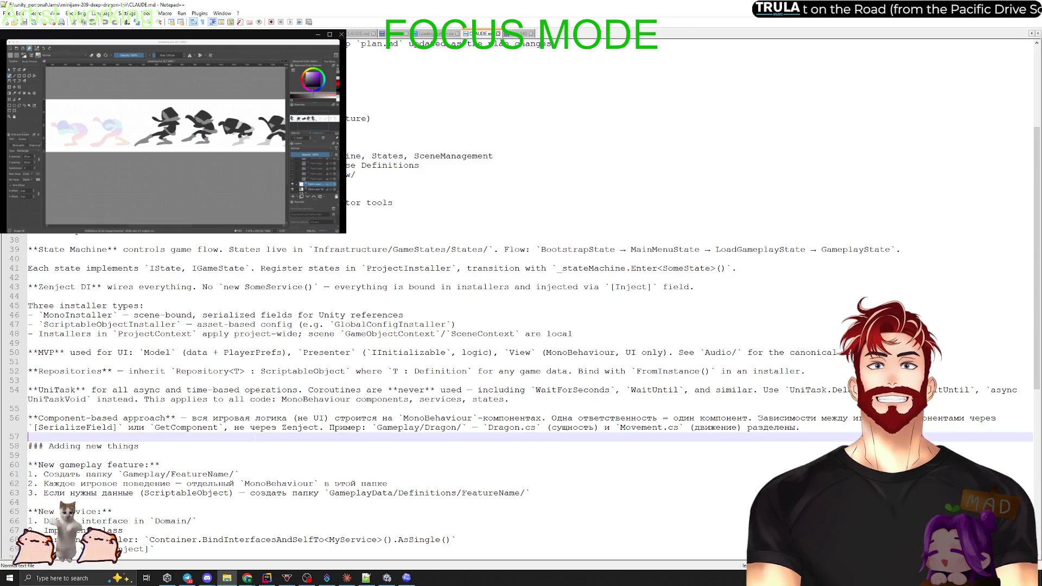
scroll(408, 261, down, 10)
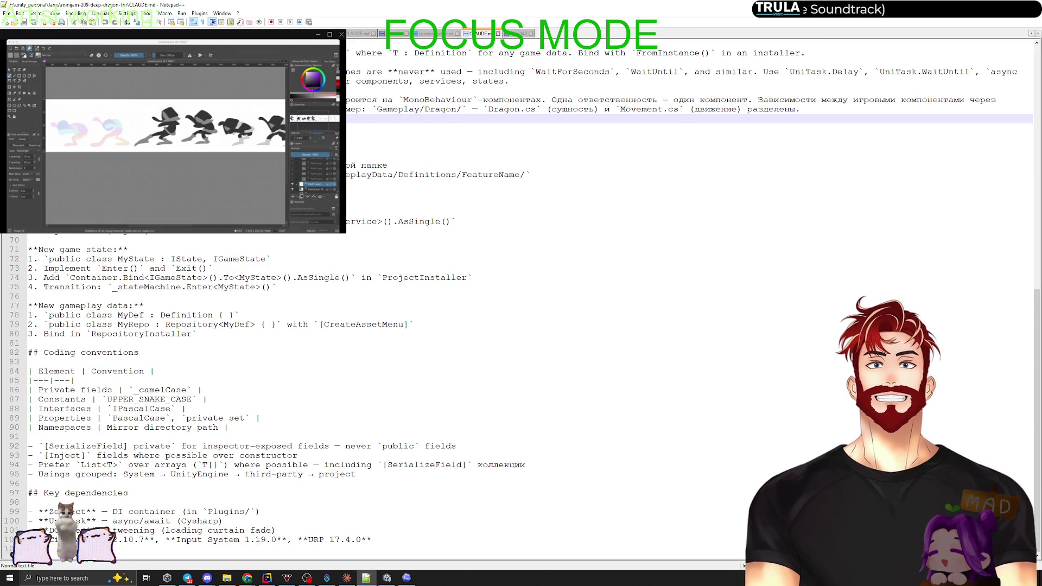
scroll(67, 266, up, 1)
scroll(122, 298, up, 5)
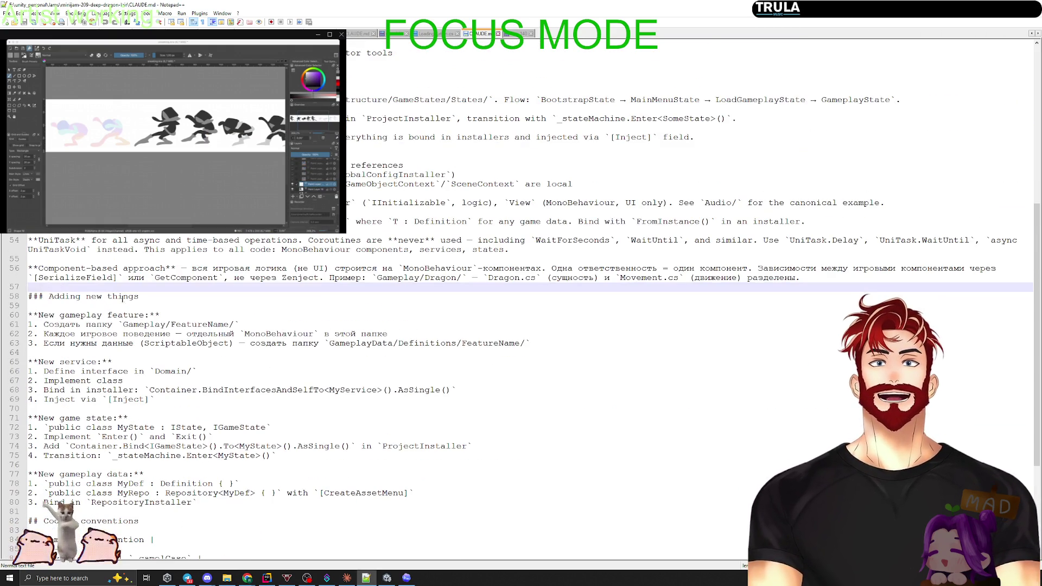
scroll(521, 397, up, 4)
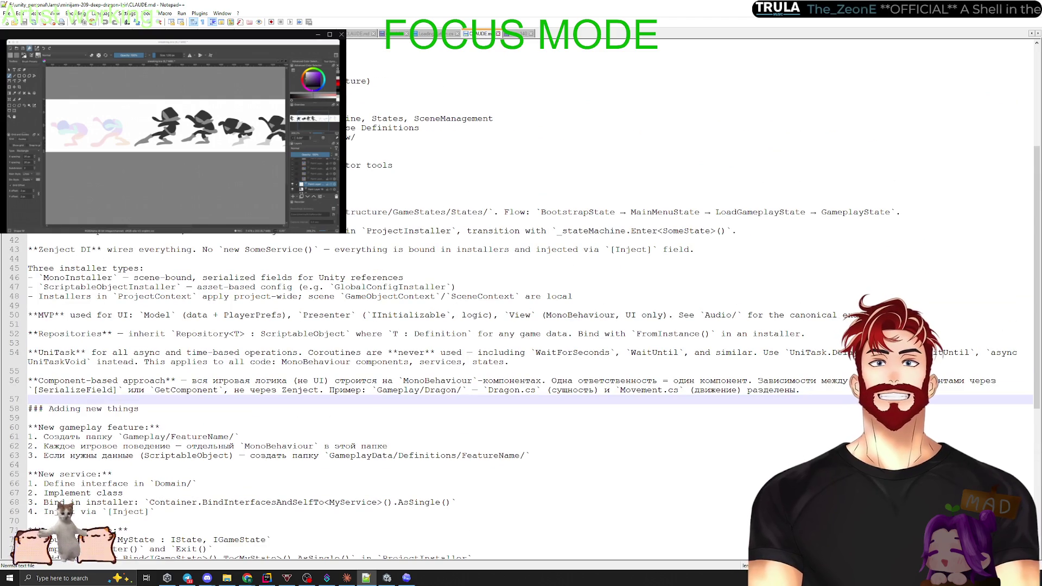
scroll(521, 396, up, 7)
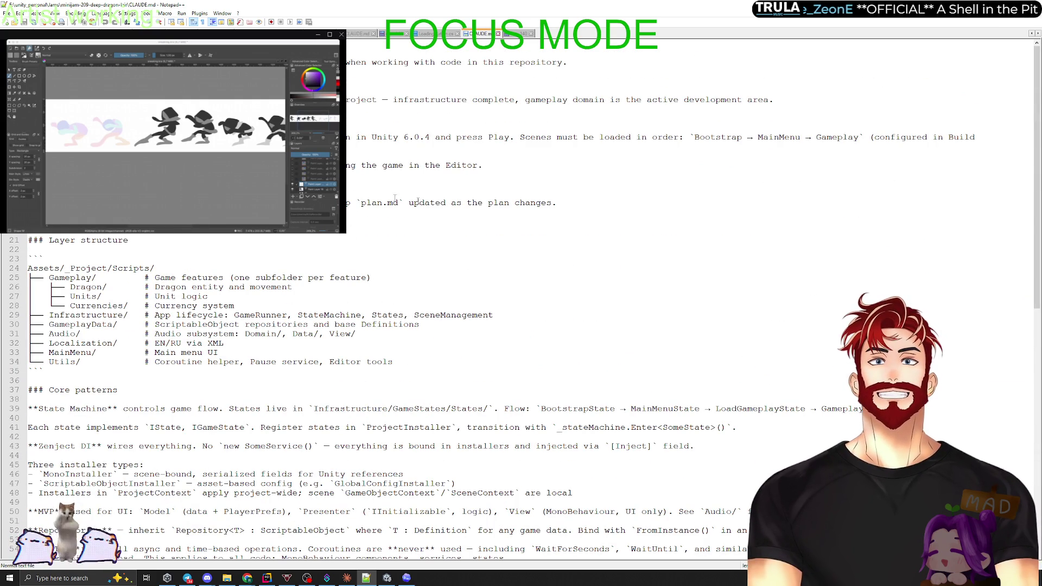
click(361, 203)
text(F:\unity_personal\Jams\minijam-209-deep-dragon-lair)
text(\)
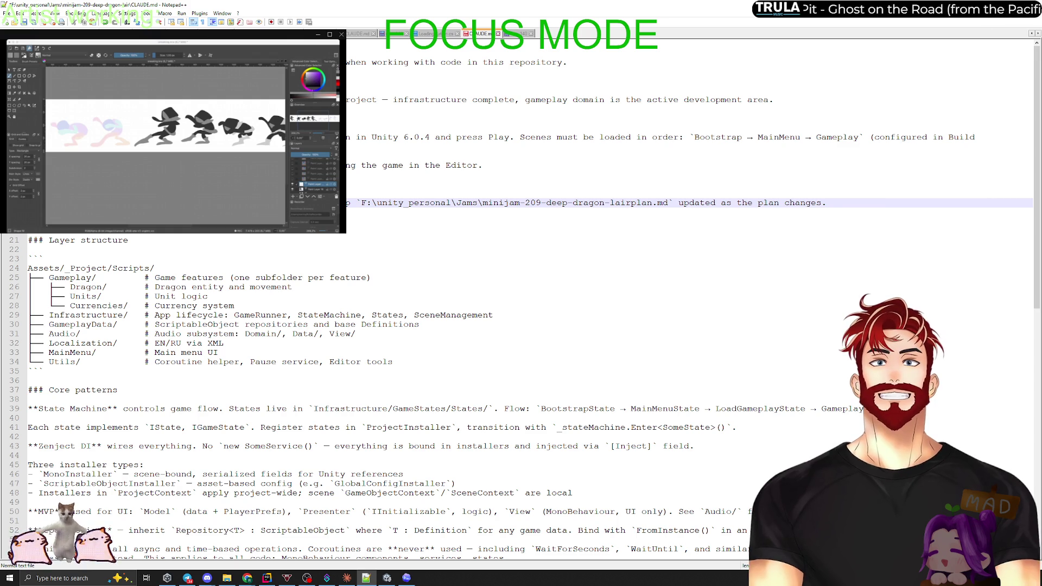
Save CLAUDE.md and refuse Claude's plans directory command.
key(alt+Tab)
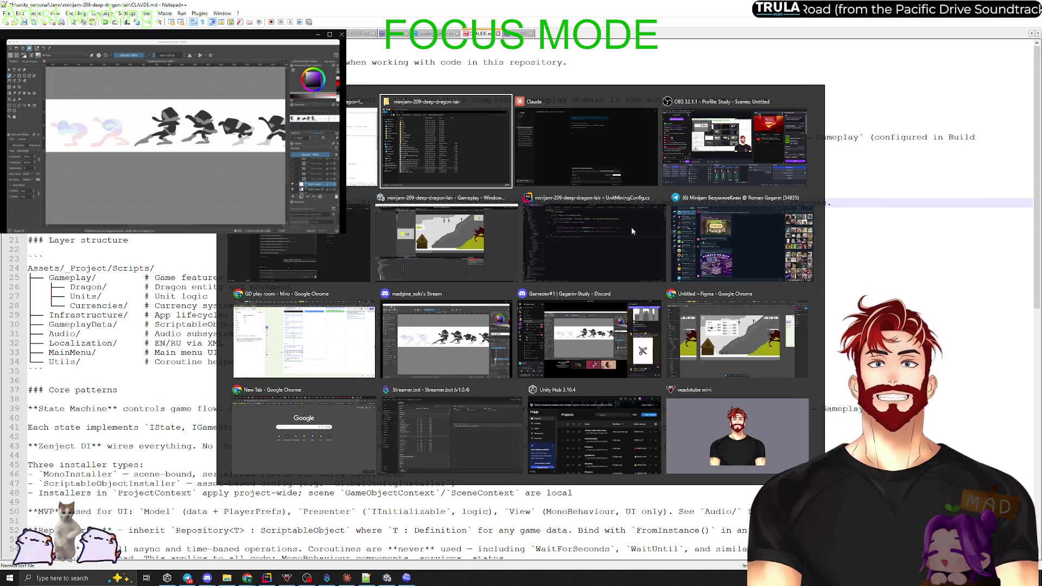
key(alt+Tab)
key(ctrl+s)
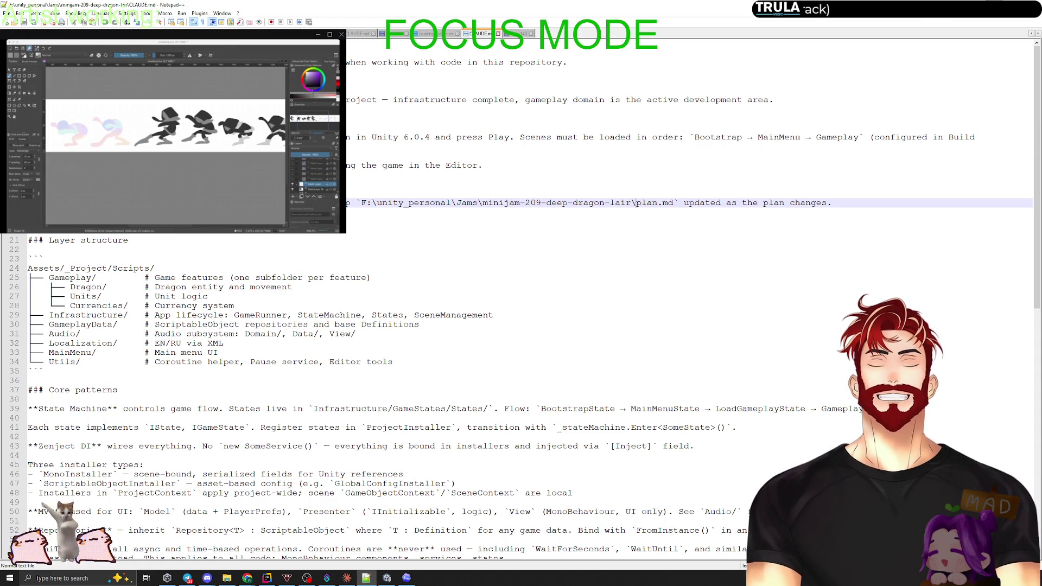
key(alt+Tab)
click(428, 490)
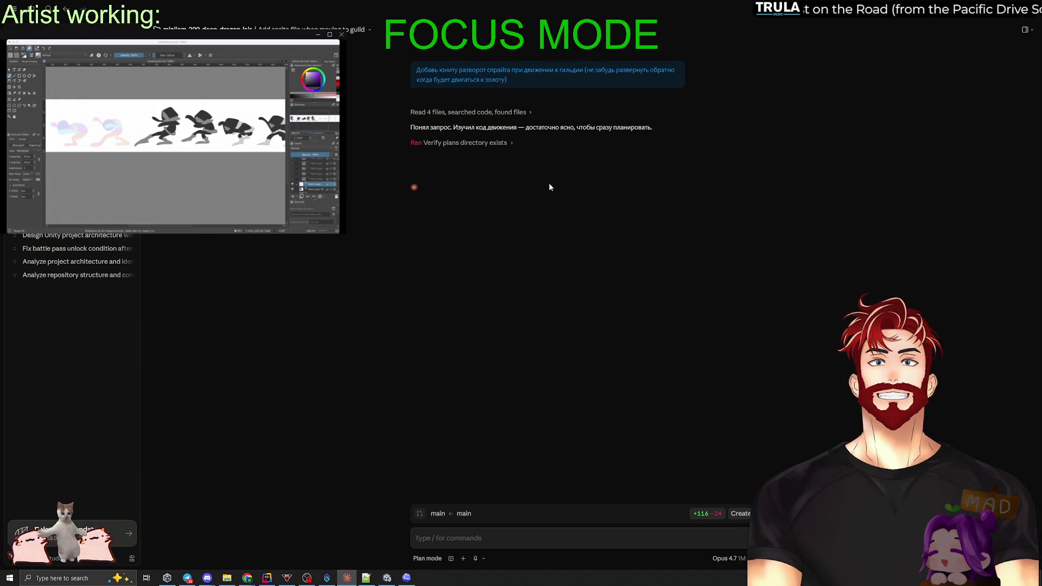
Copy the earlier sprite-flip request into Claude's message box and resend it.
drag(508, 80, 412, 71)
key(ctrl+c)
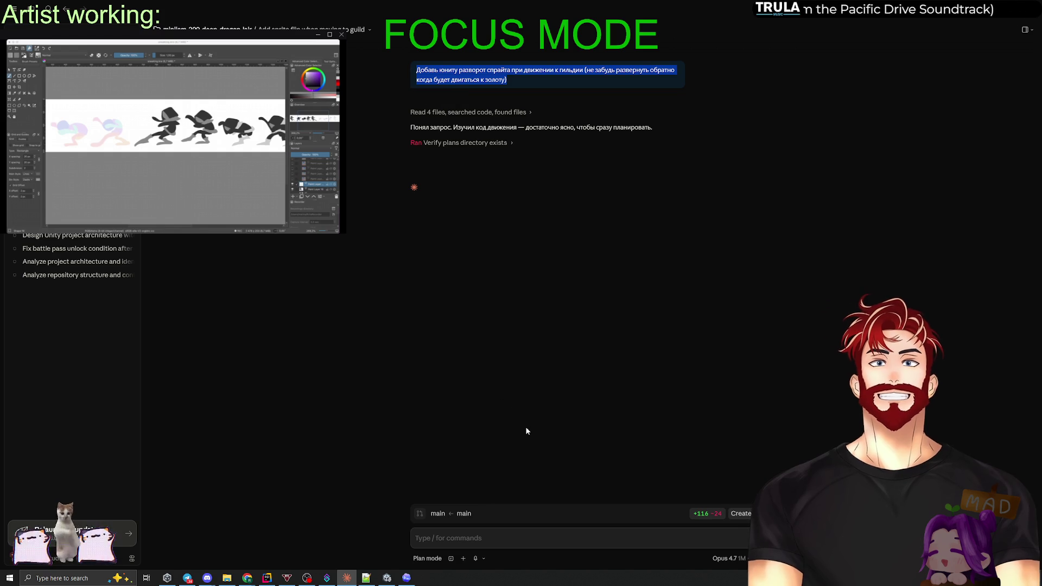
click(454, 538)
key(ctrl+v)
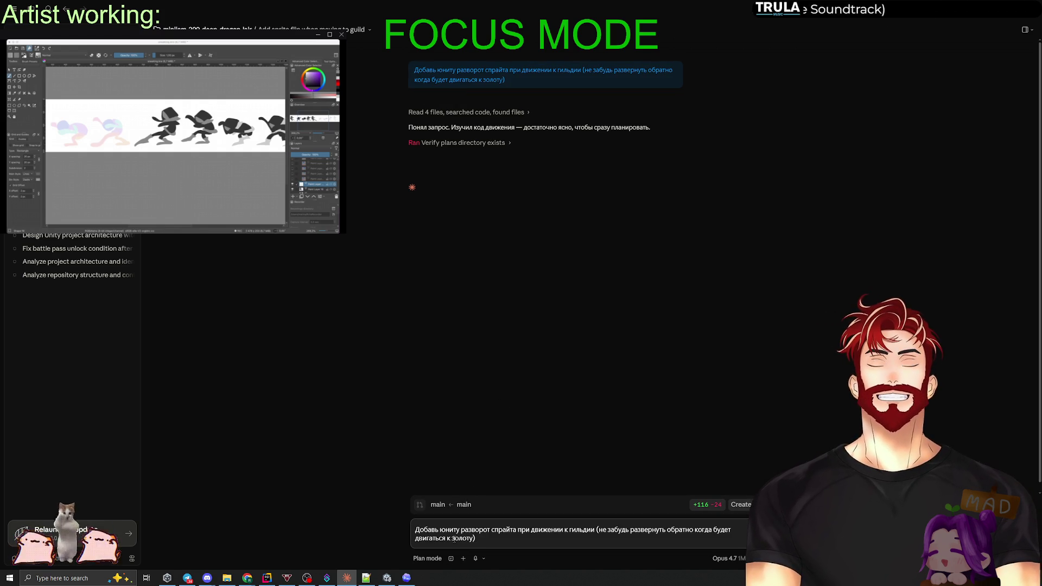
key(Return)
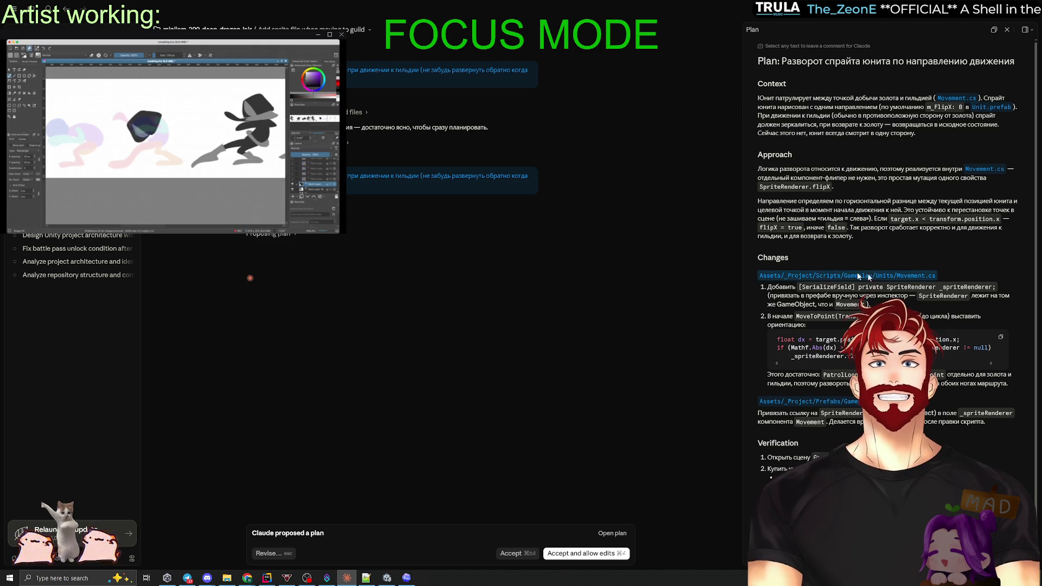
Widen Claude's plan panel and switch to the Codex session.
drag(742, 269, 644, 270)
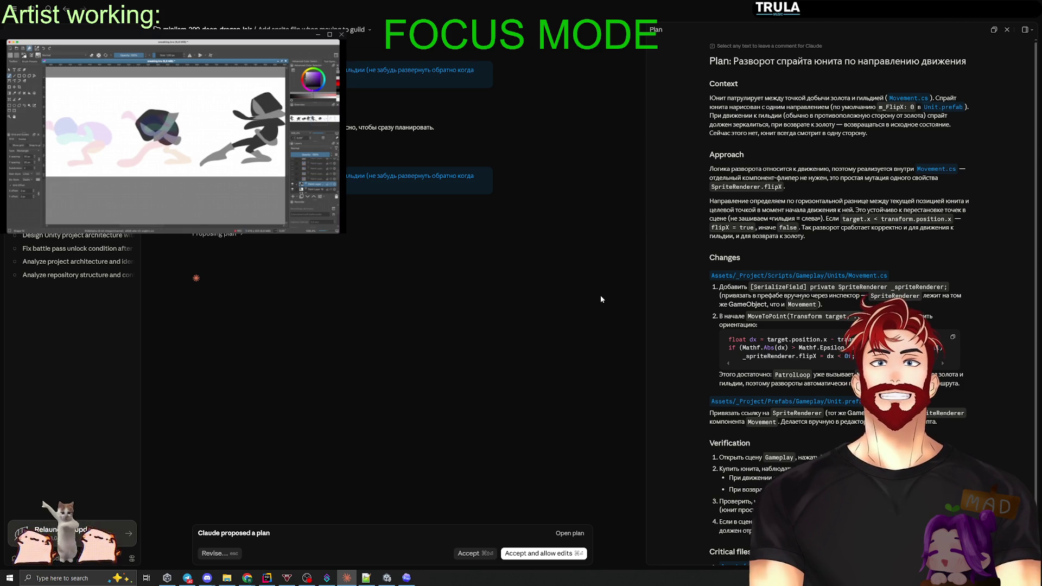
click(407, 578)
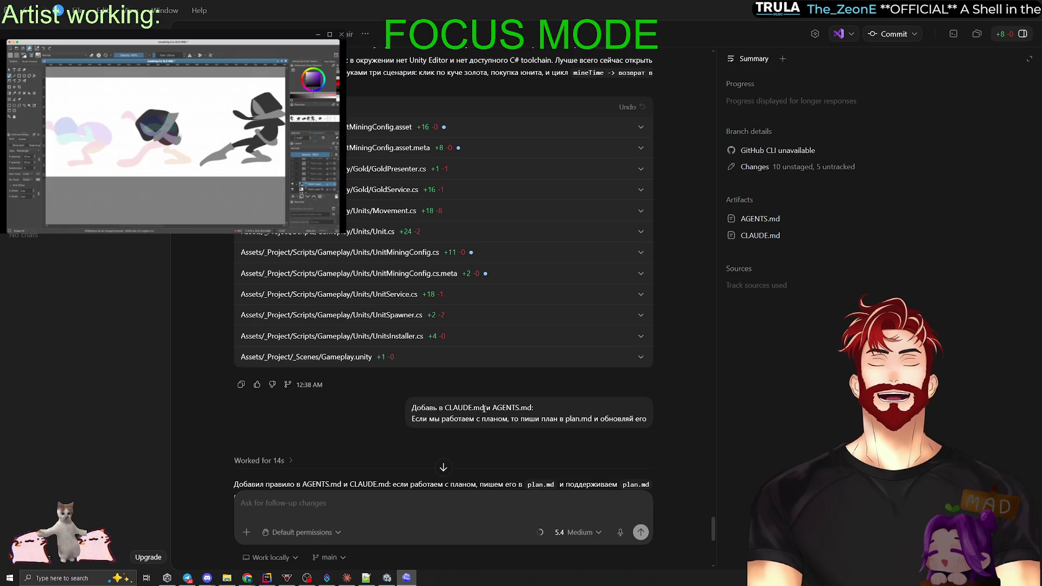
Review Codex's diff adding the plan.md rule to AGENTS.md and CLAUDE.md, then return to Claude.
scroll(342, 395, up, 20)
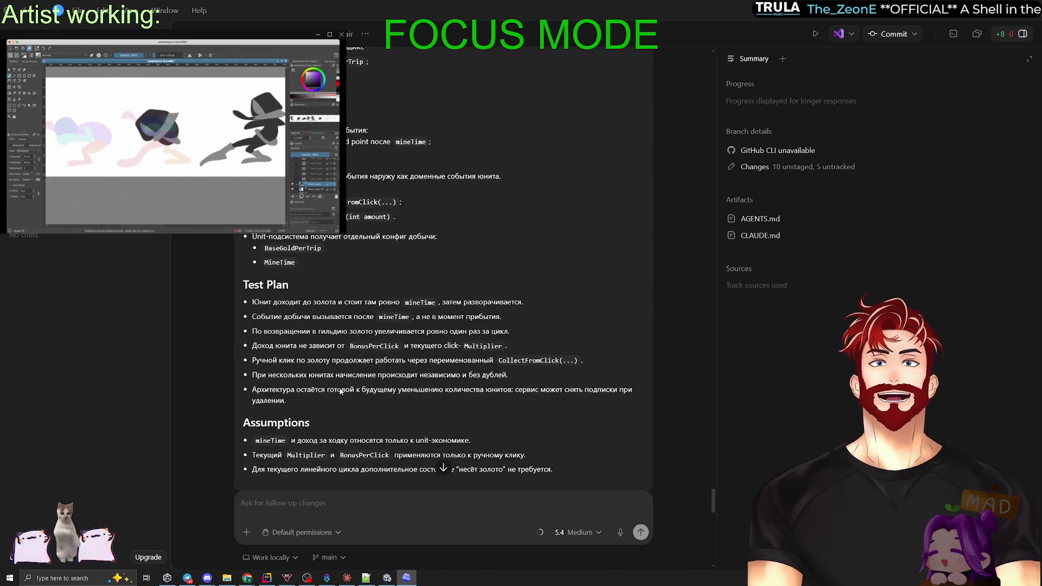
scroll(340, 391, up, 10)
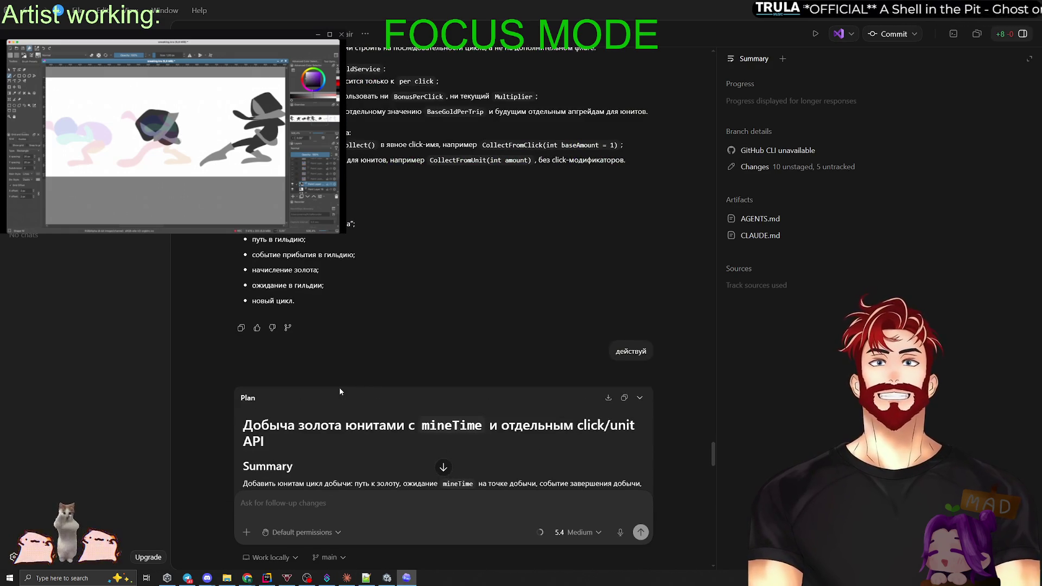
scroll(340, 391, down, 15)
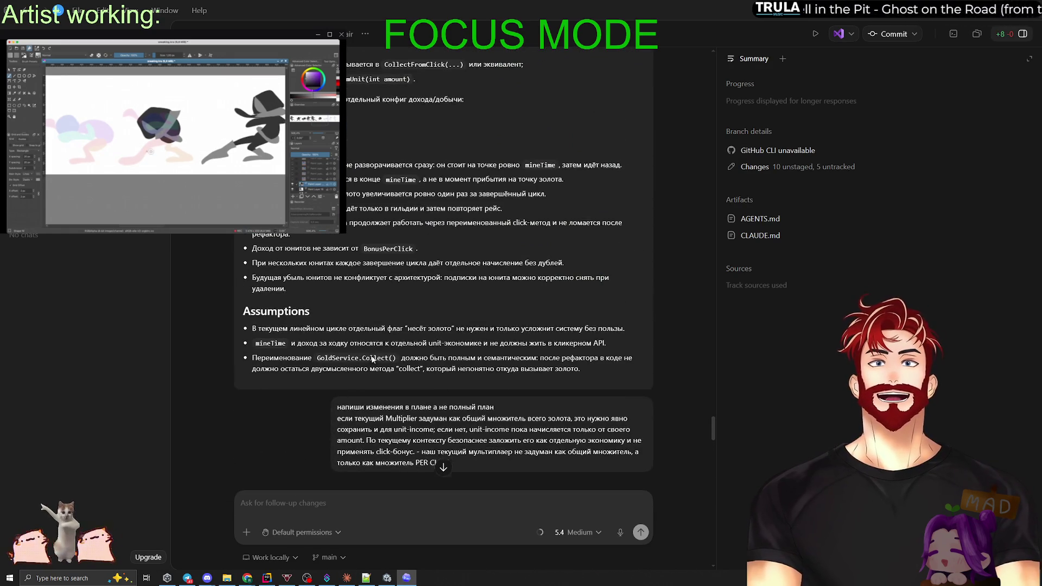
scroll(456, 354, up, 15)
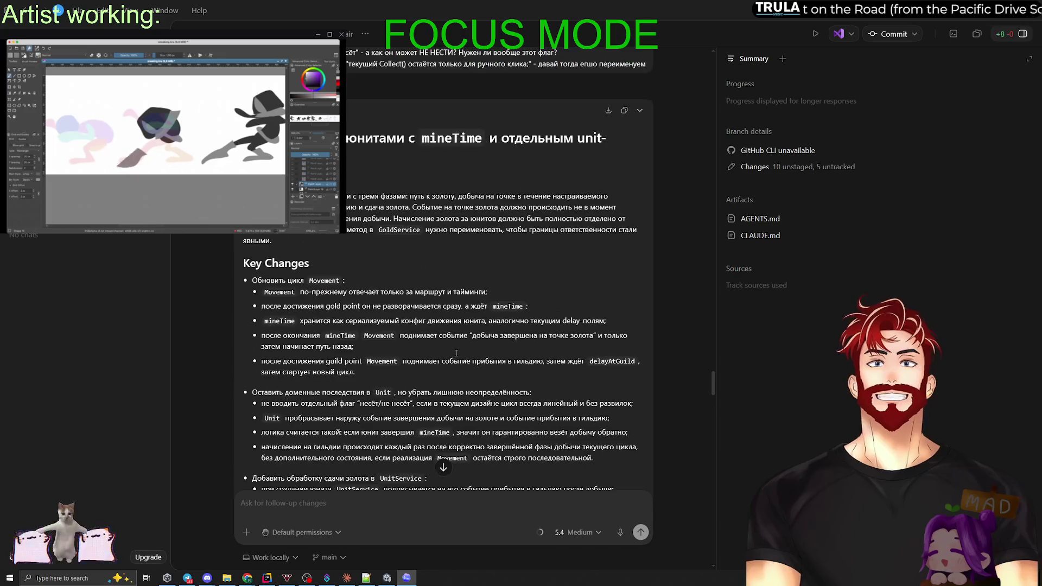
scroll(456, 356, up, 5)
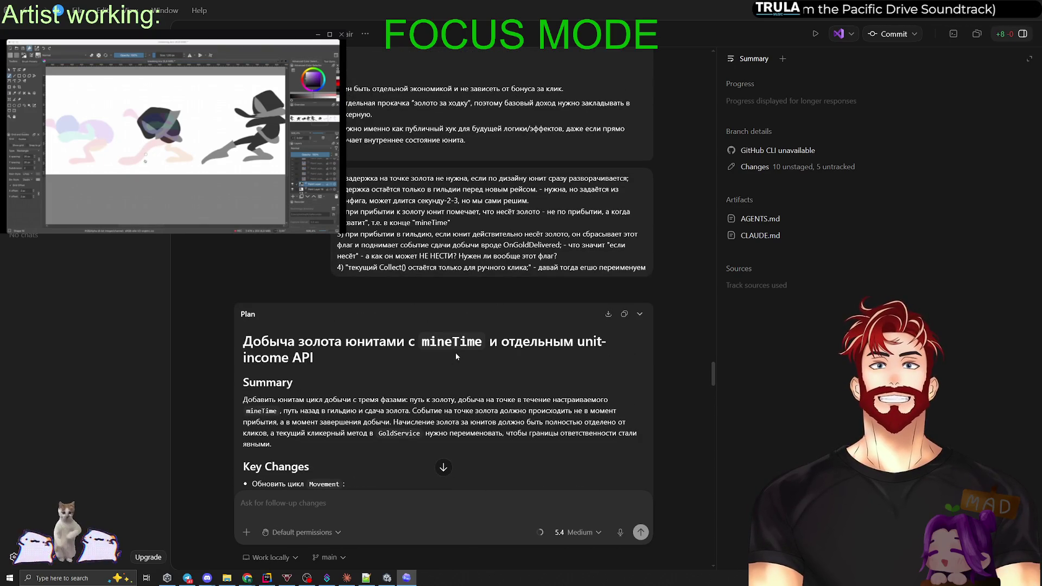
scroll(456, 353, down, 10)
scroll(459, 355, up, 10)
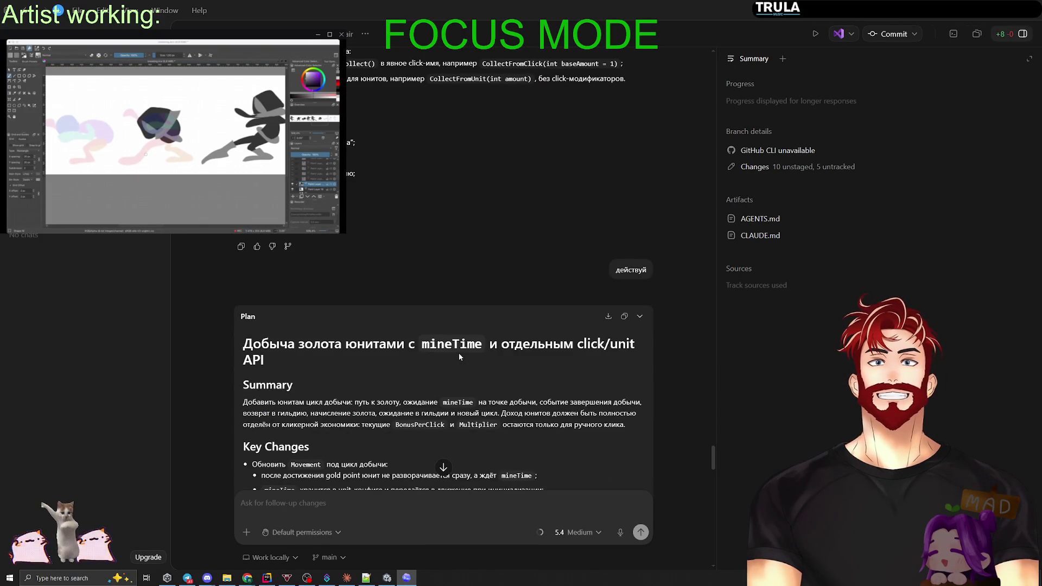
scroll(458, 353, down, 15)
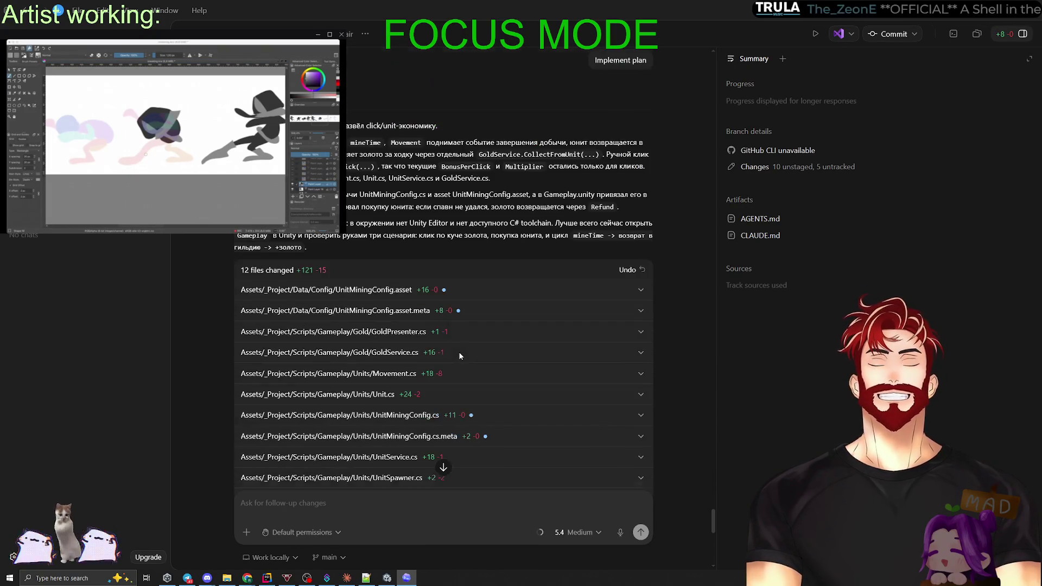
scroll(458, 351, down, 8)
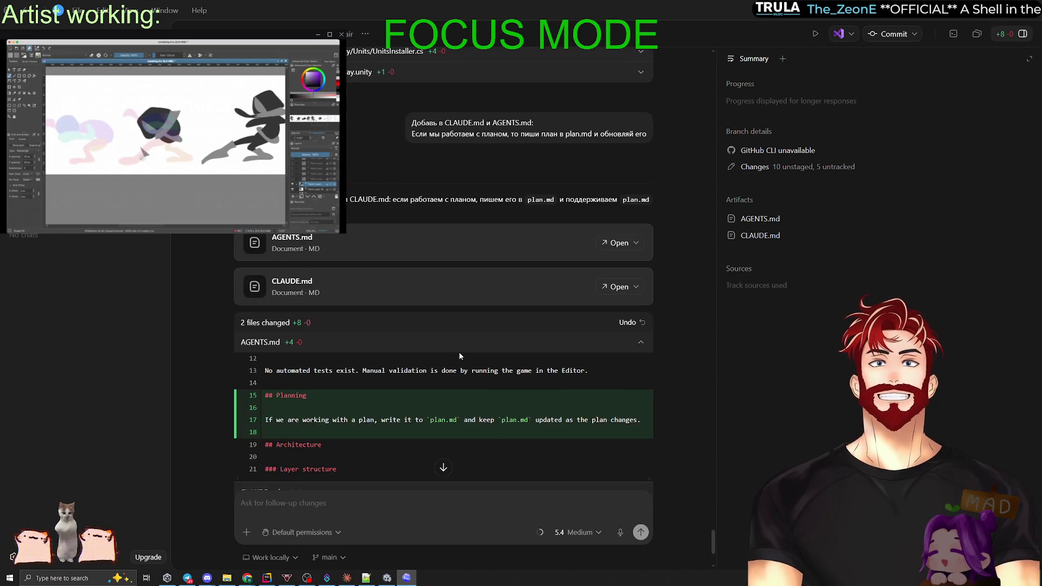
scroll(458, 351, up, 2)
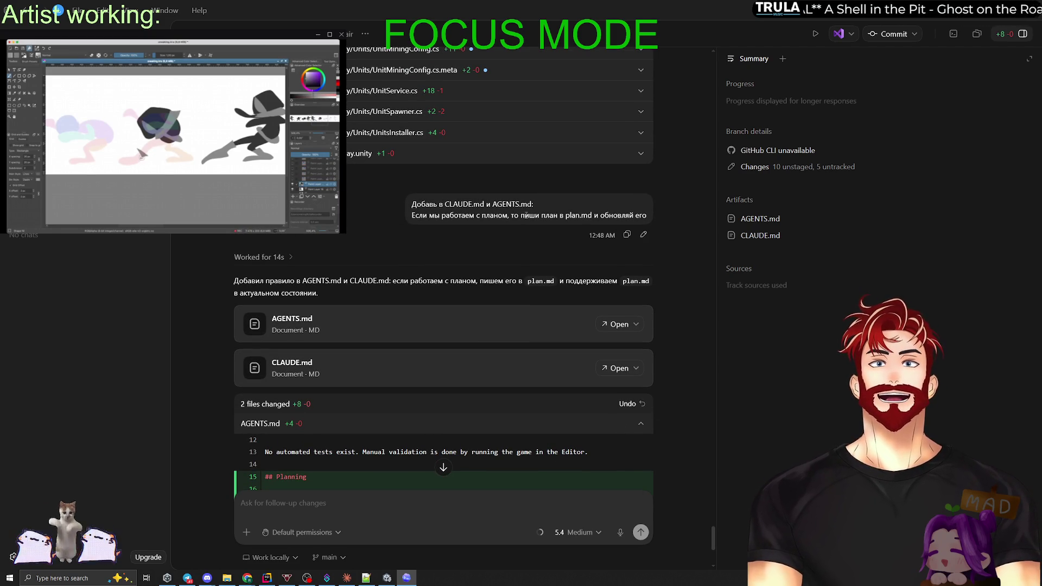
drag(565, 215, 596, 215)
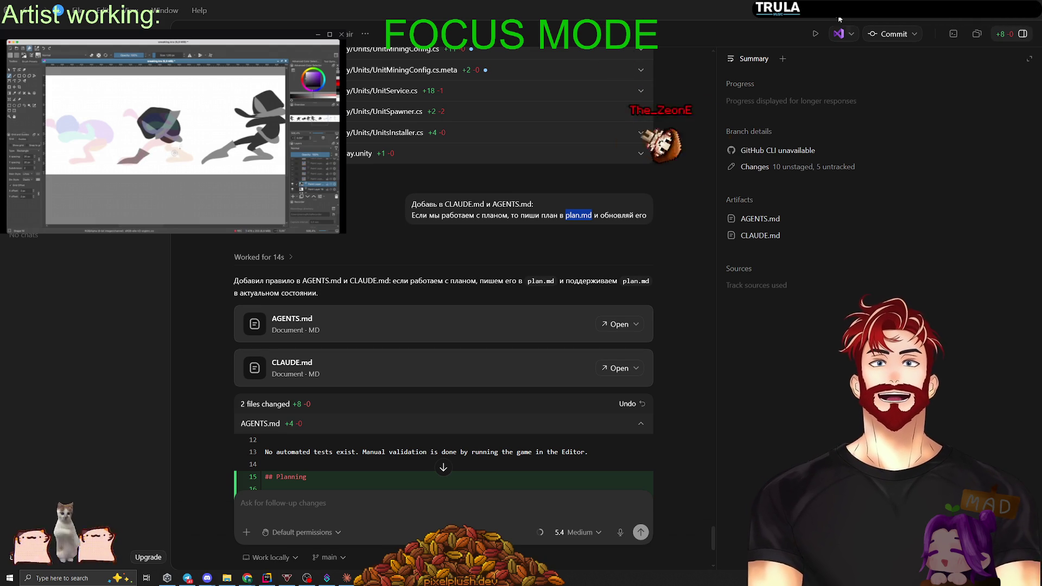
key(alt+Tab)
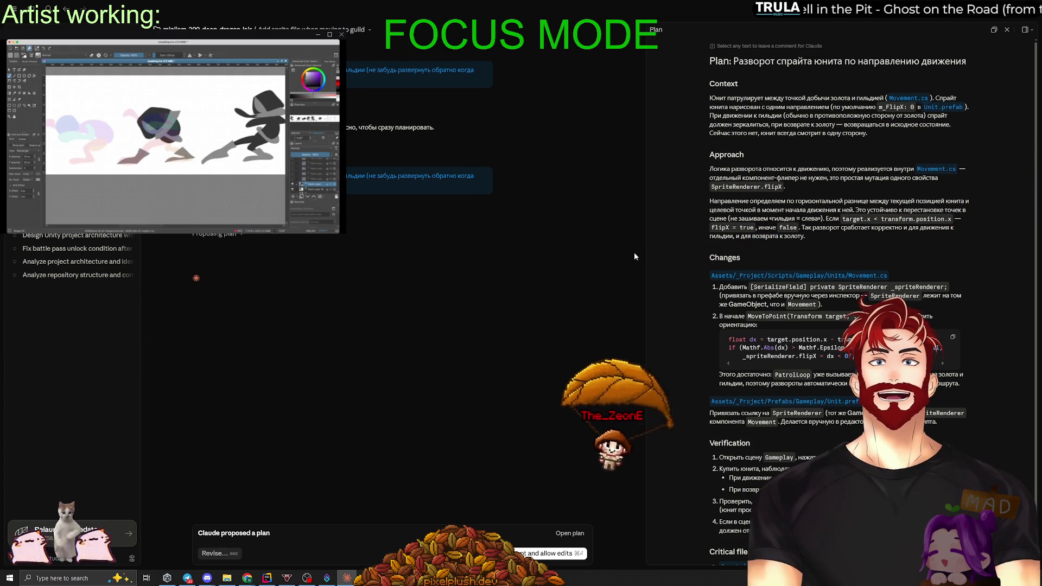
Widen the plan, glance at CLAUDE.md, and show the minijam-209-deep-dragon-lair folder with plan.md.
mouse_move(645, 256)
mouse_down()
mouse_move(571, 257)
mouse_move(727, 258)
mouse_move(605, 256)
mouse_up()
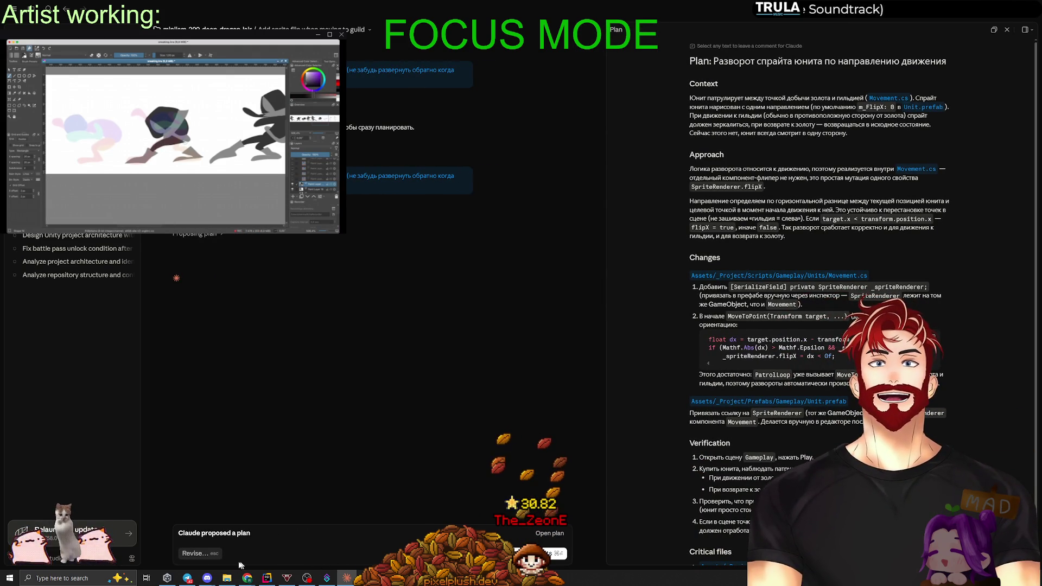
key(alt+Tab)
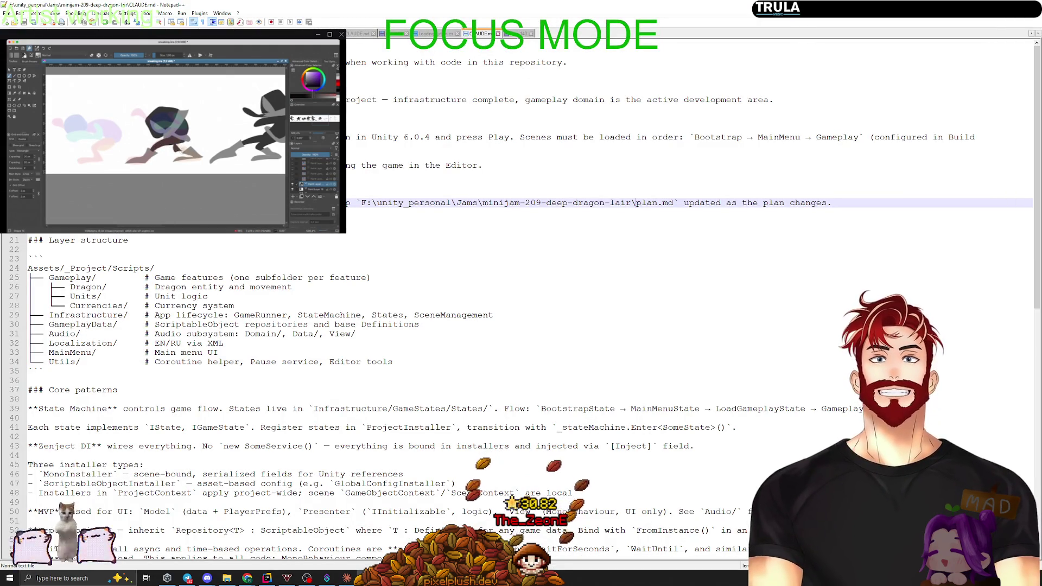
click(227, 579)
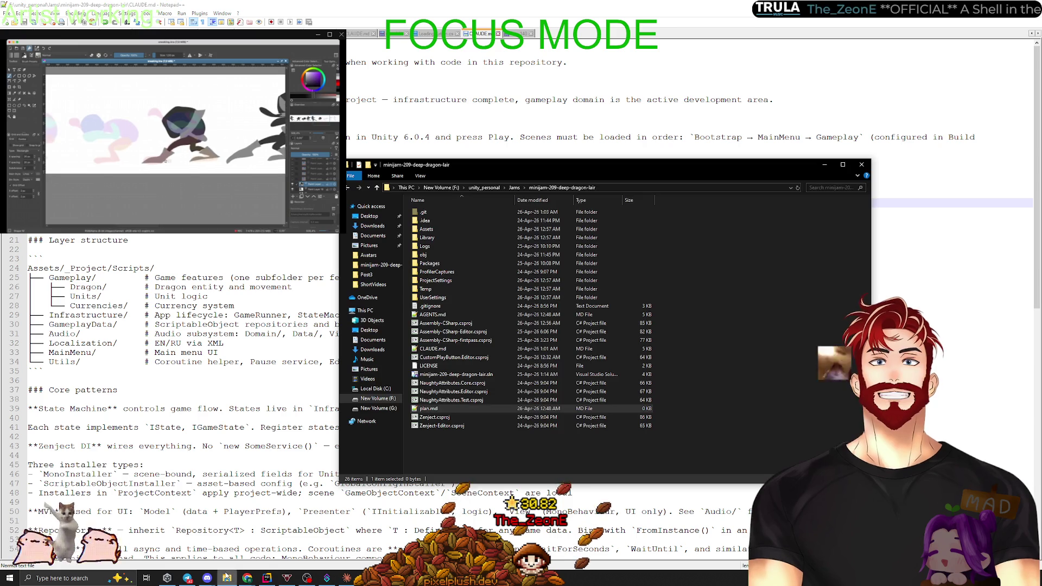
click(227, 578)
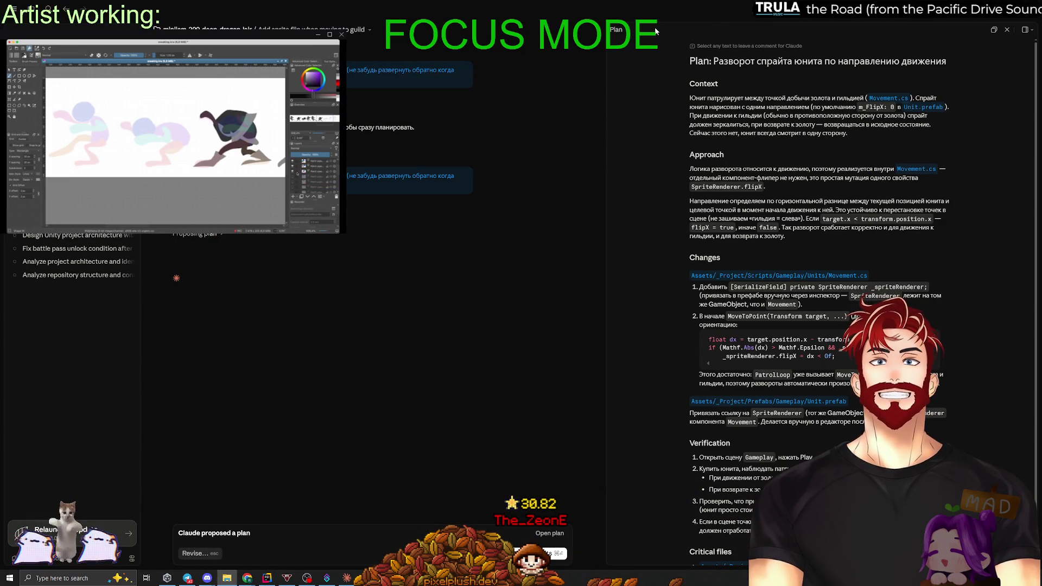
click(646, 97)
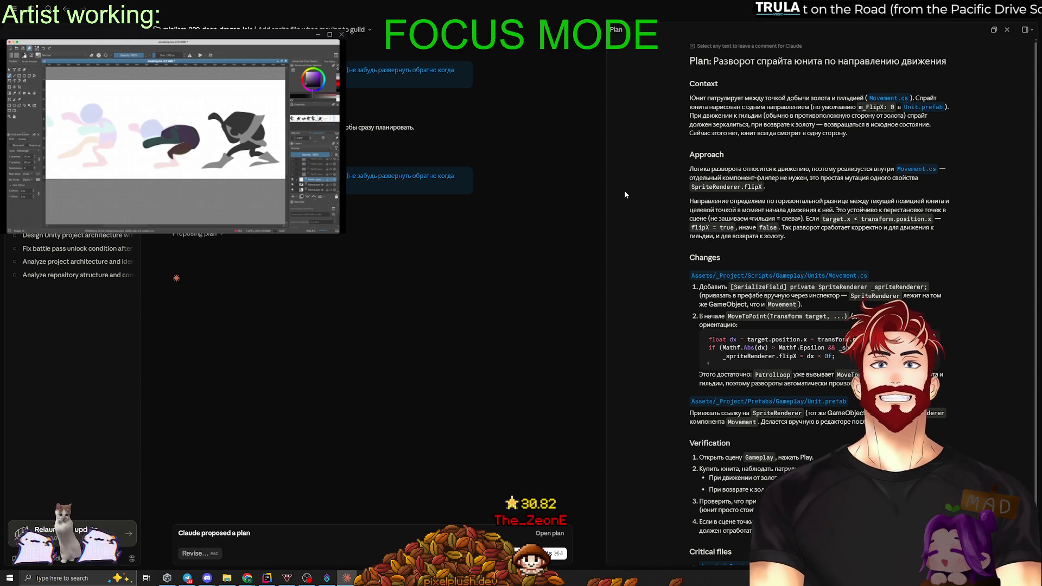
Read through Claude's sprite-flip plan and accept it so Claude edits the files.
scroll(661, 219, down, 1)
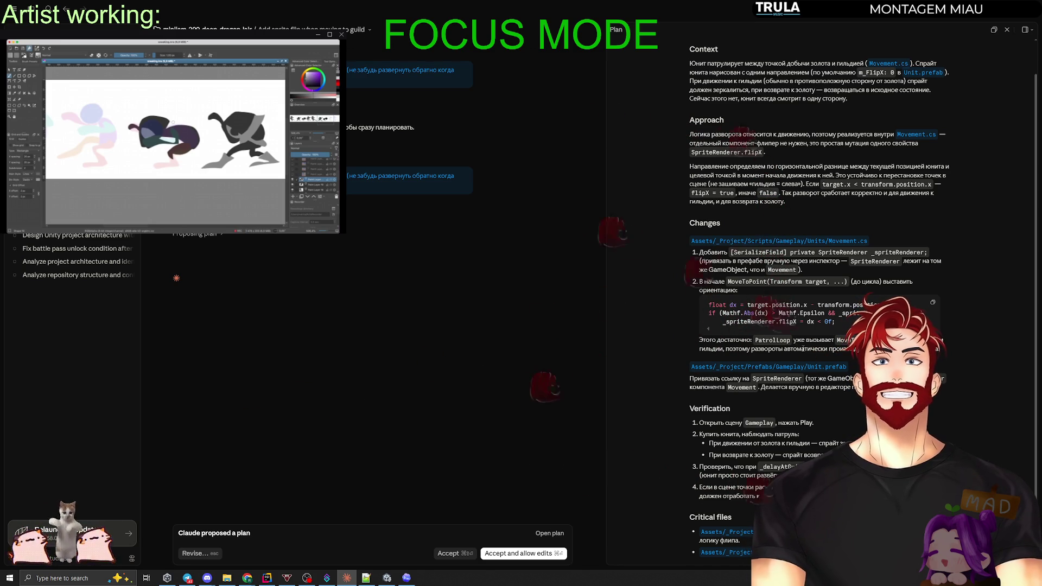
click(464, 556)
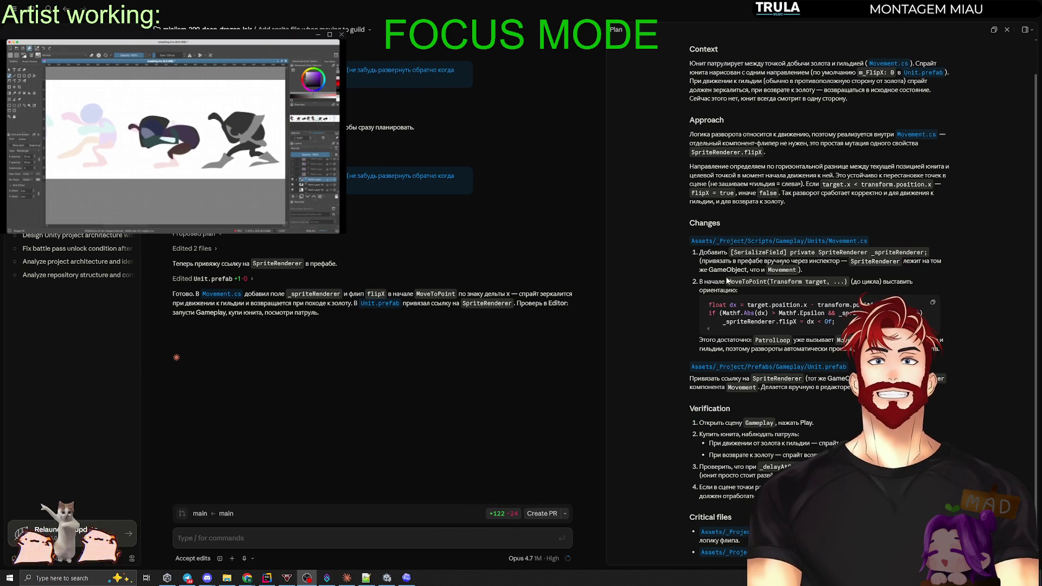
Switch to the Unity editor once Claude finishes editing Movement.cs and Unit.prefab.
click(388, 579)
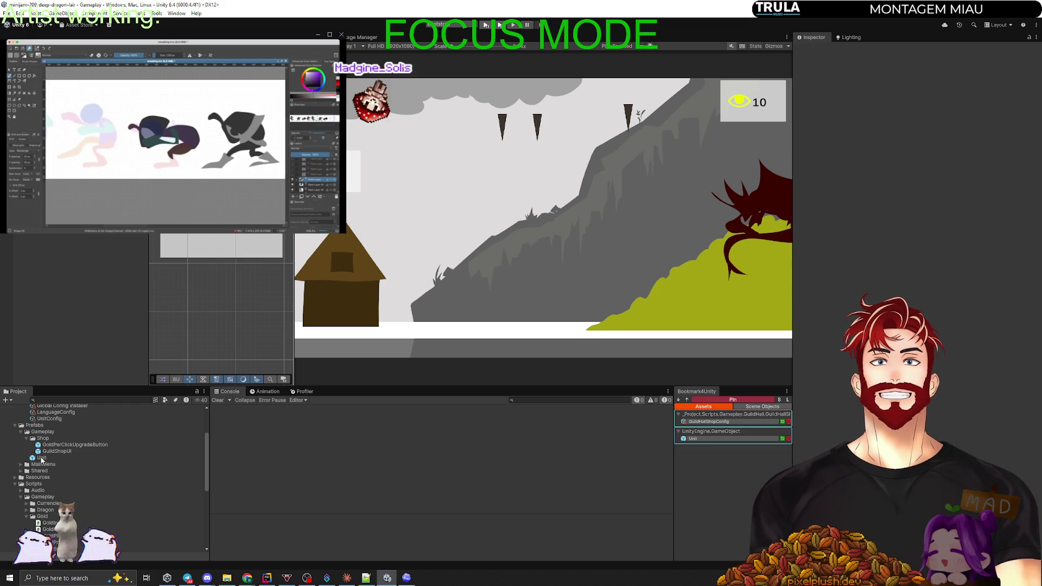
Open the Unit prefab and briefly check back on the Claude chat.
double_click(41, 459)
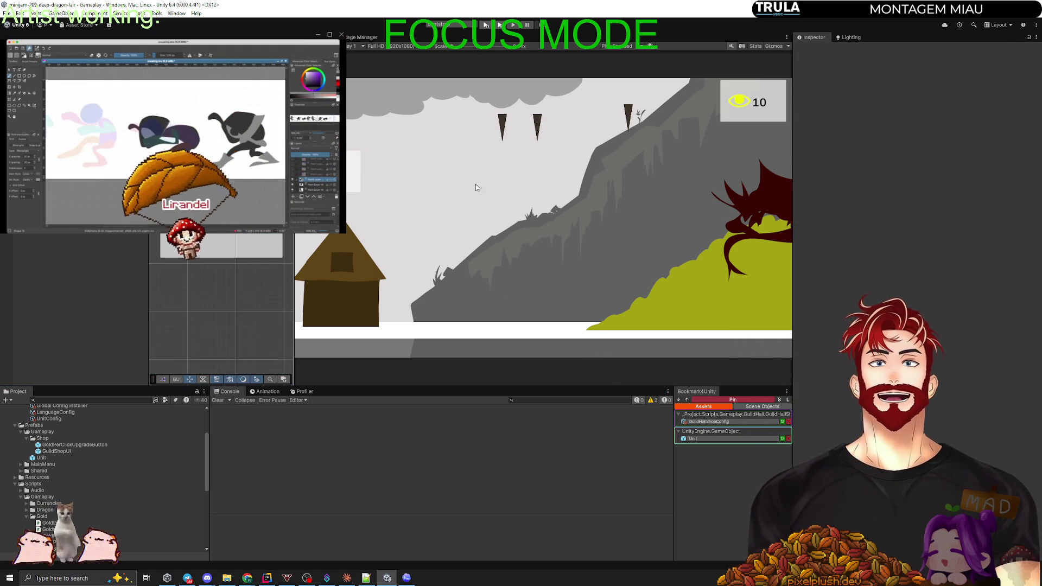
click(356, 580)
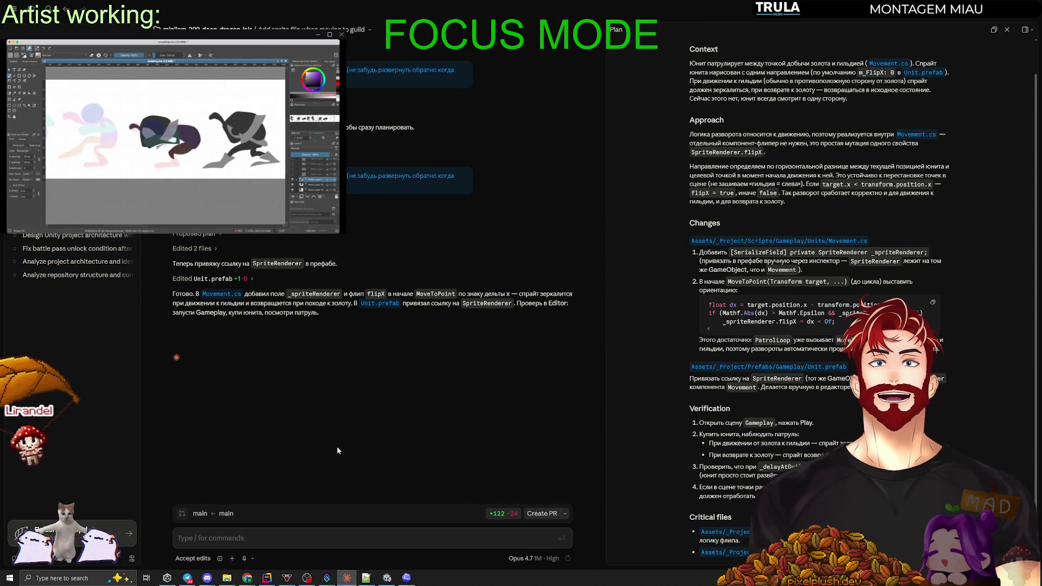
key(alt+Tab)
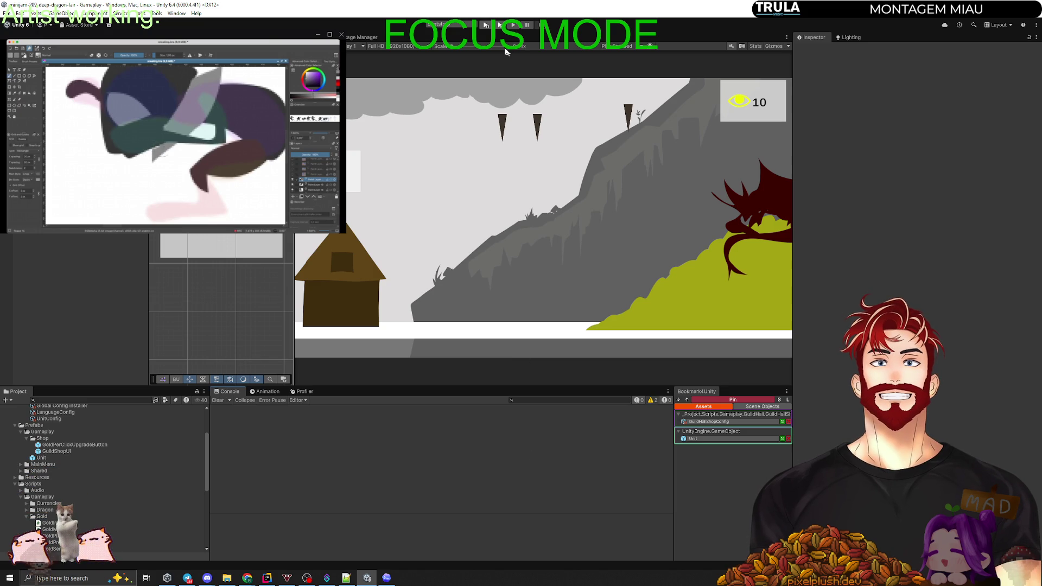
Play-test a new game, buy one unit for 20 gold at the GuildShop, then clear the console.
click(513, 25)
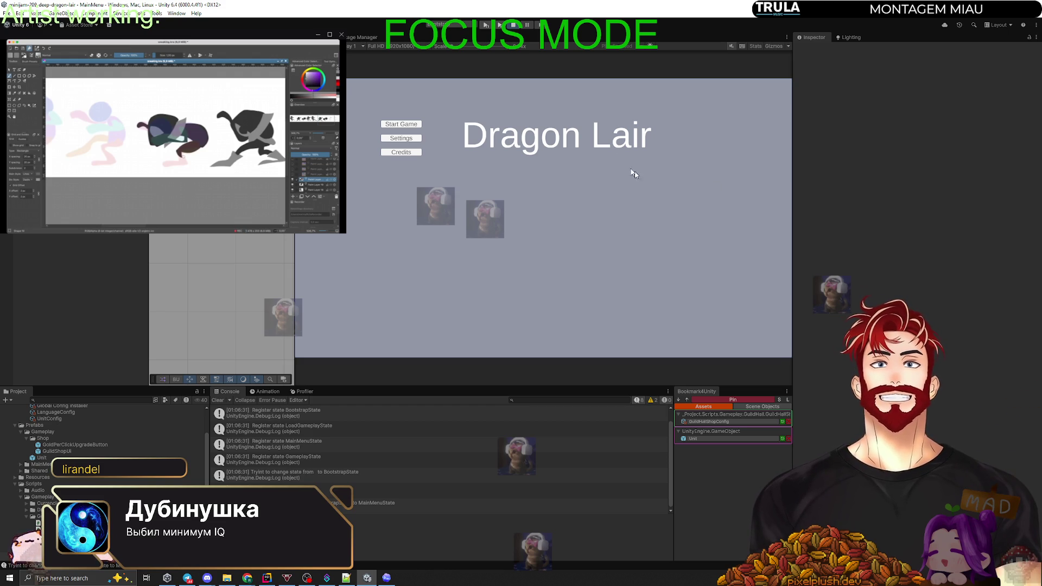
click(415, 128)
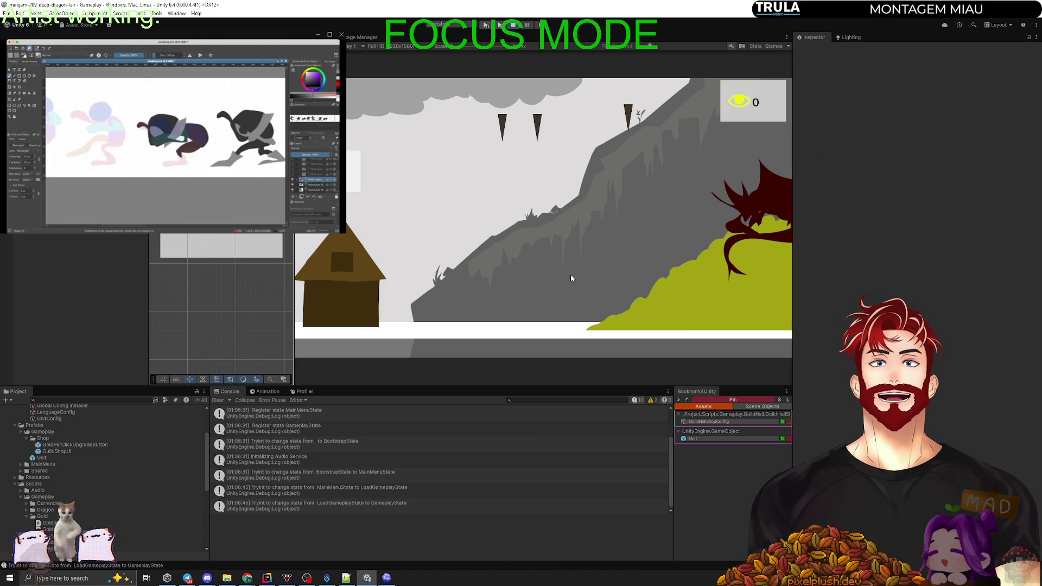
click(353, 295)
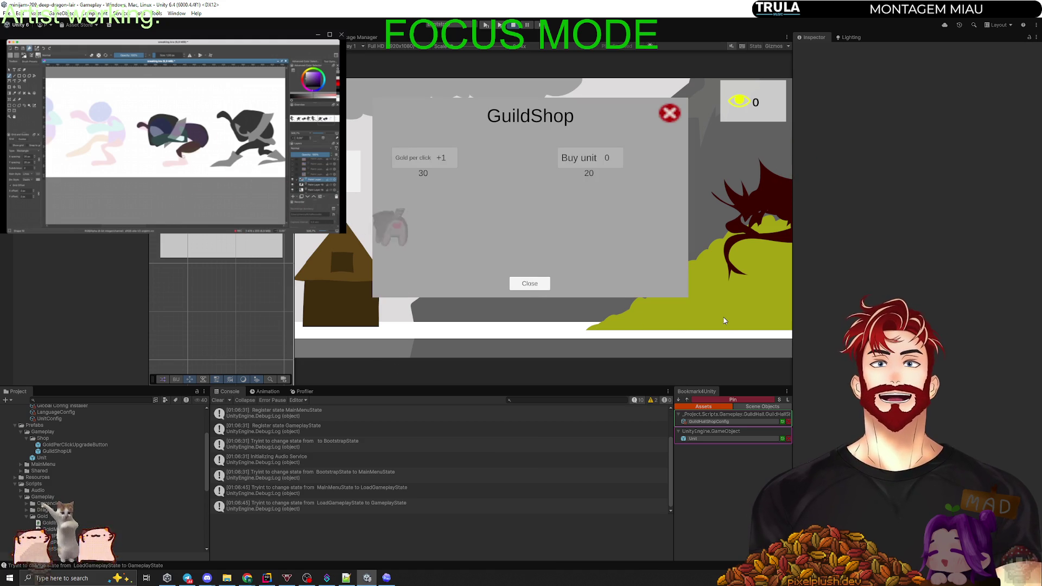
click(589, 159)
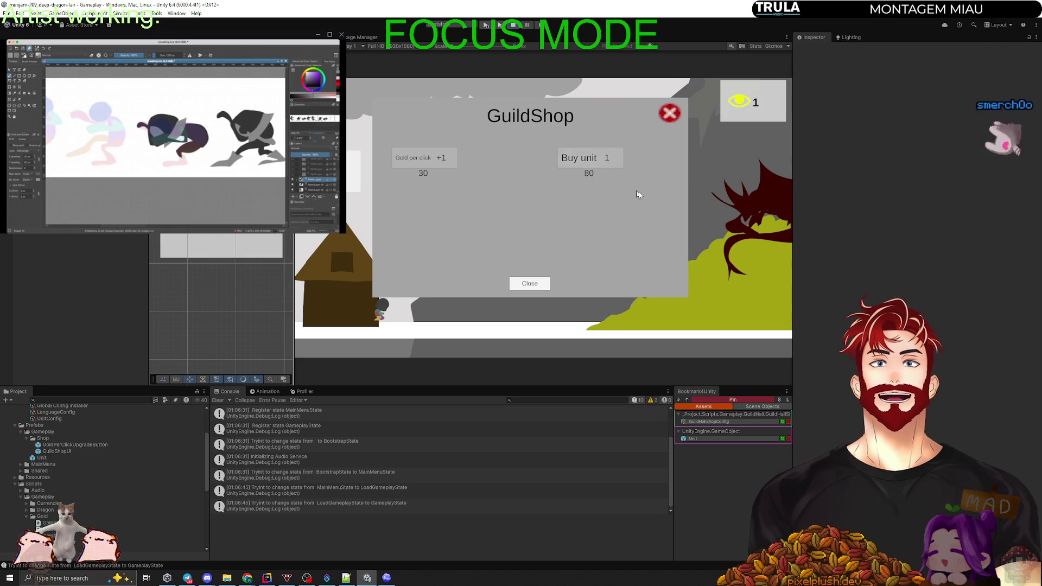
click(672, 114)
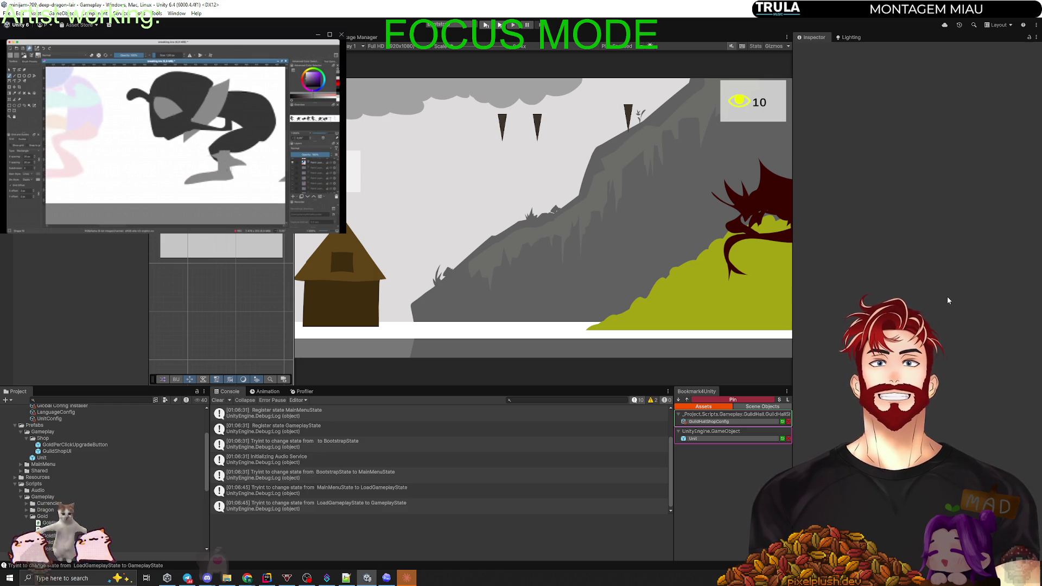
click(218, 400)
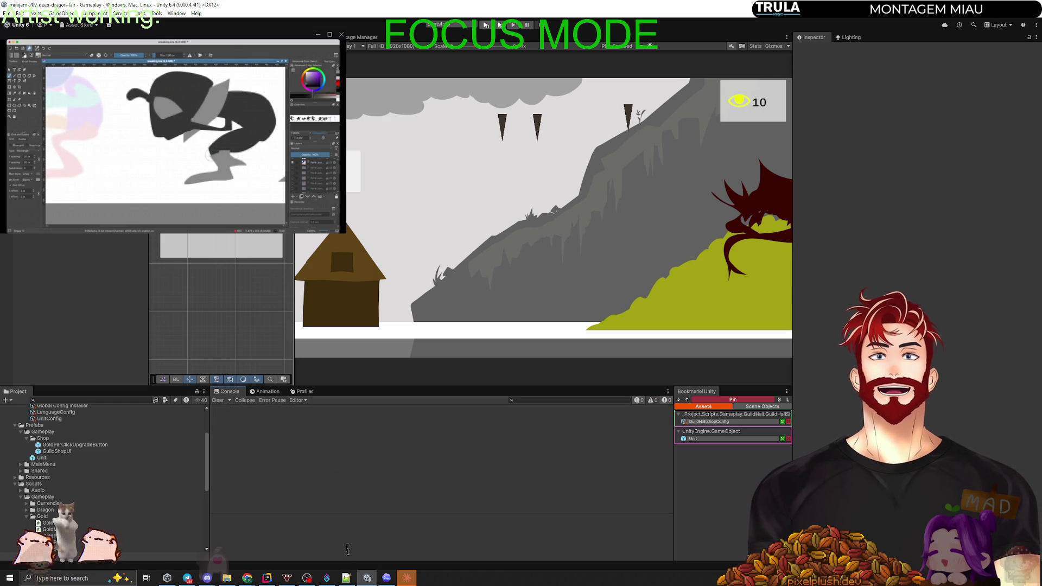
In Rider, list the pending changes and step through the UnitConfig.asset, AGENTS.md and CLAUDE.md diffs.
click(267, 578)
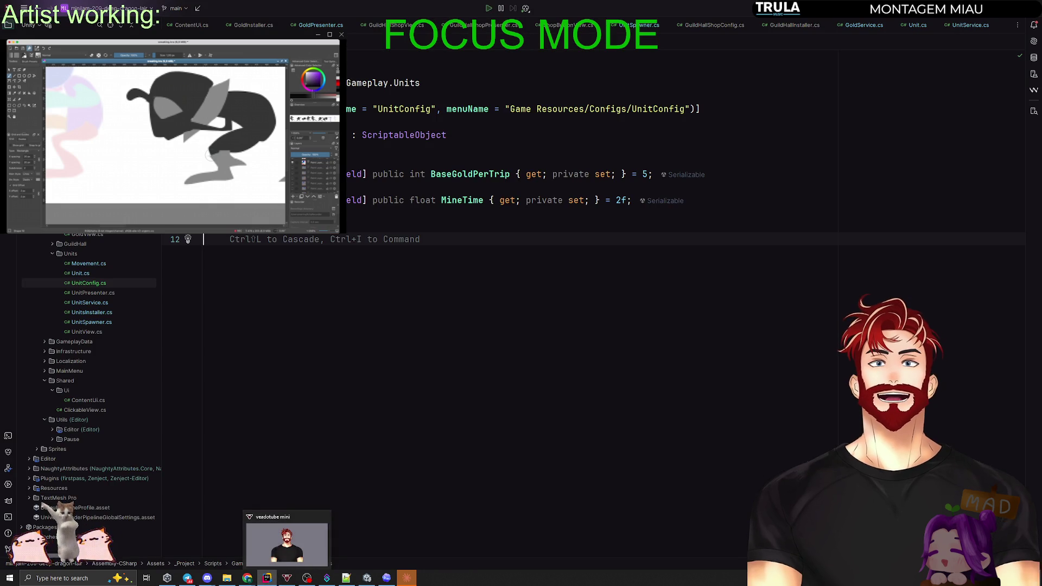
key(ctrl+k)
click(60, 108)
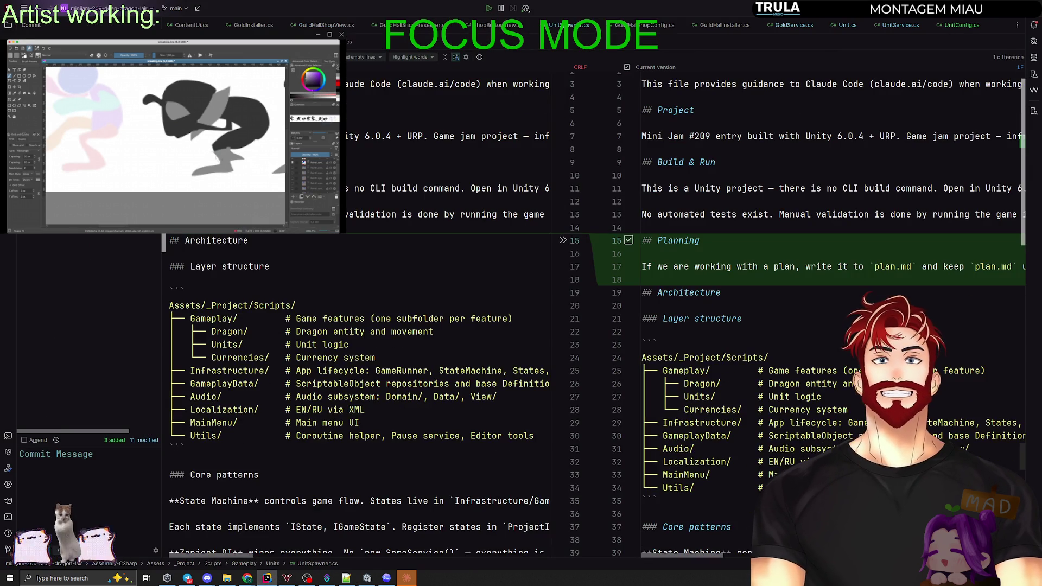
right_click(53, 179)
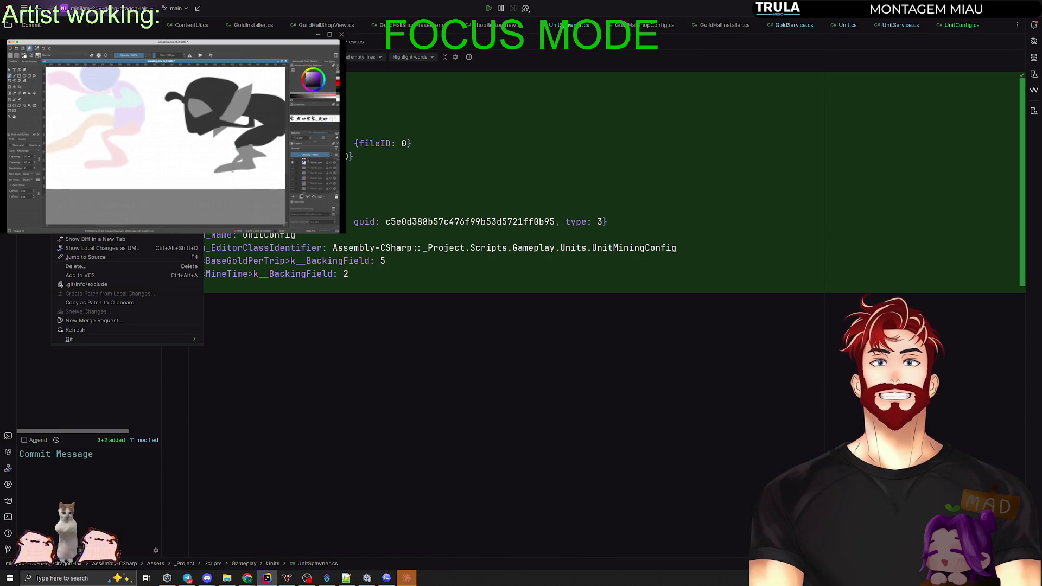
click(80, 276)
key(Down)
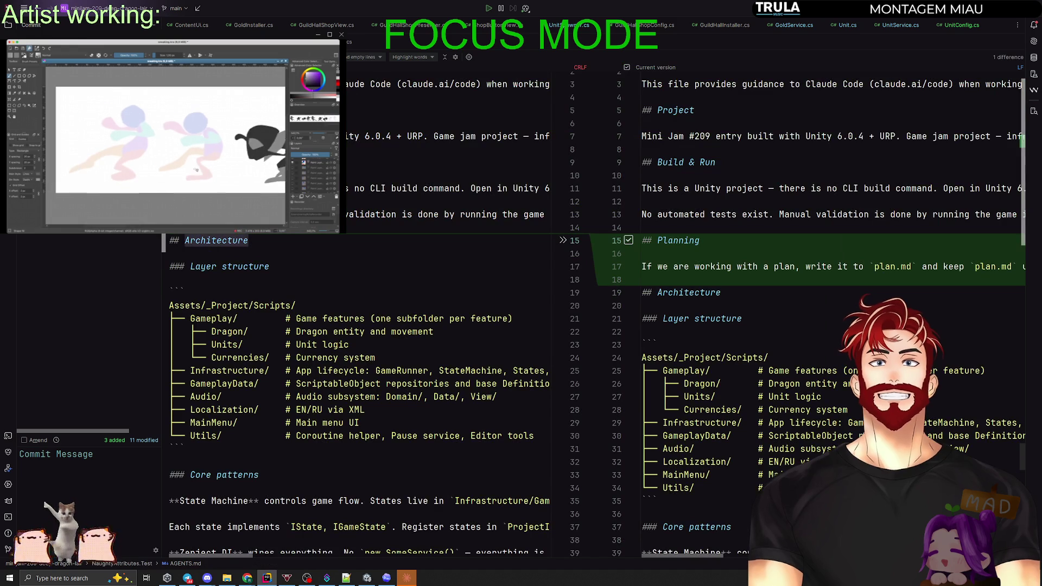
key(Down)
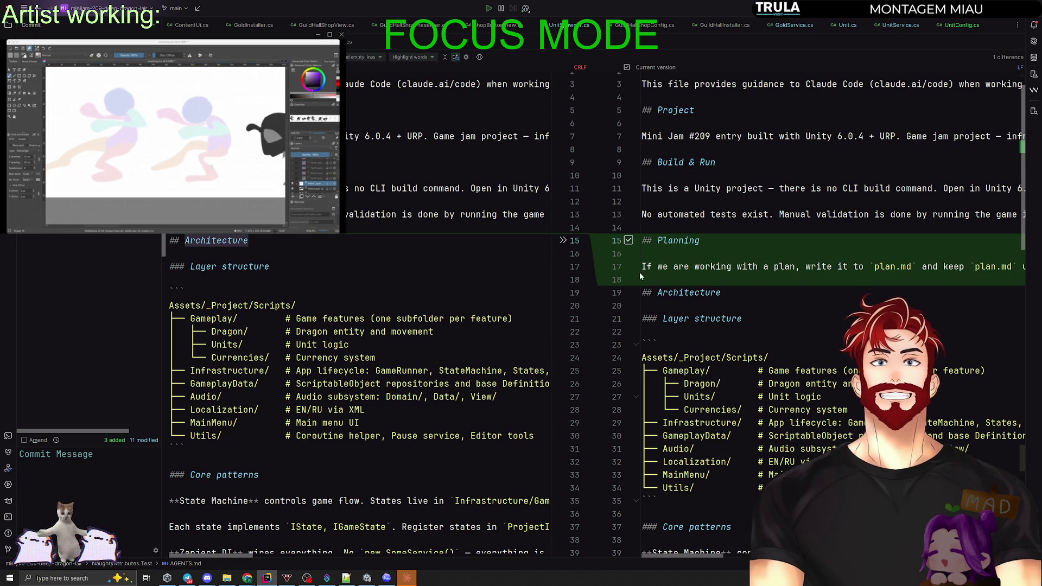
Check the plan.md path in CLAUDE.md, then revert its added Planning section.
click(650, 275)
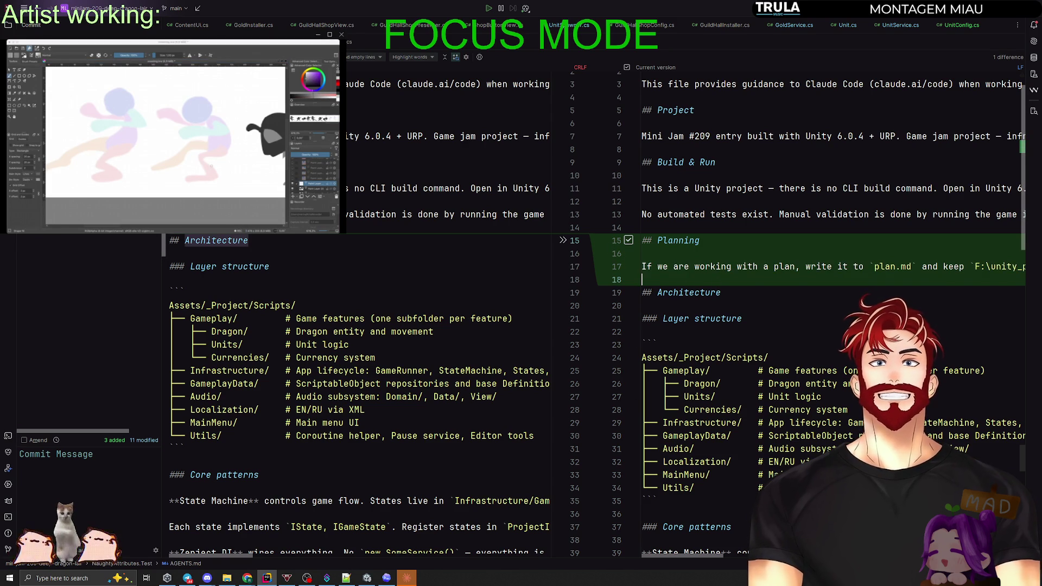
scroll(661, 510, right, 5)
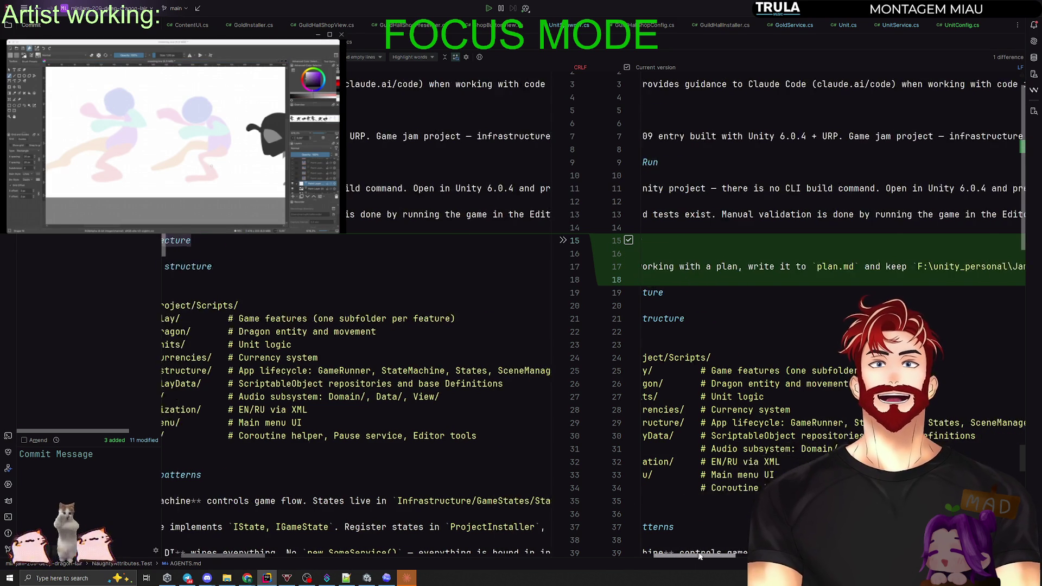
scroll(714, 549, right, 3)
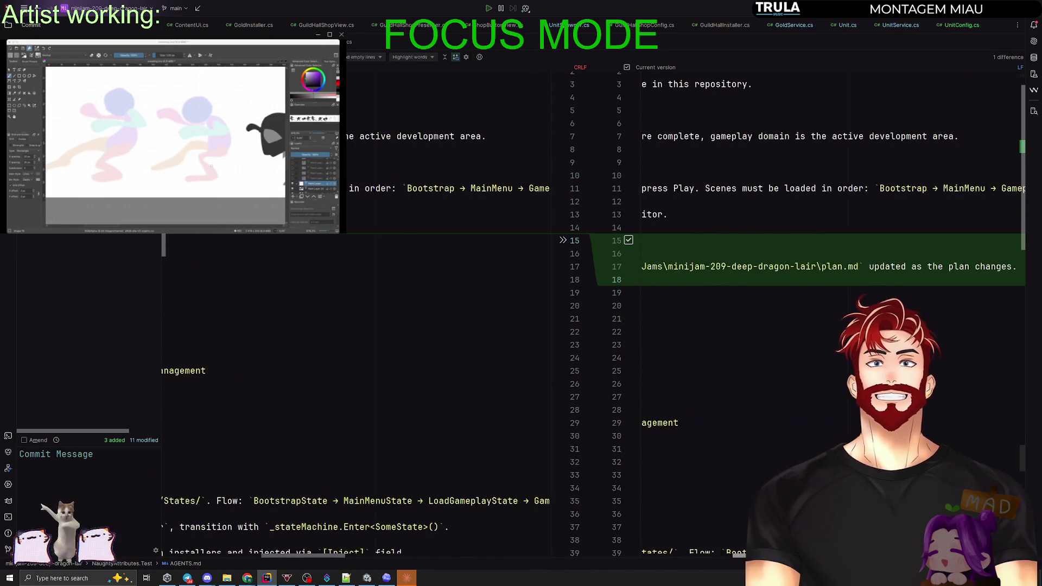
scroll(614, 541, left, 10)
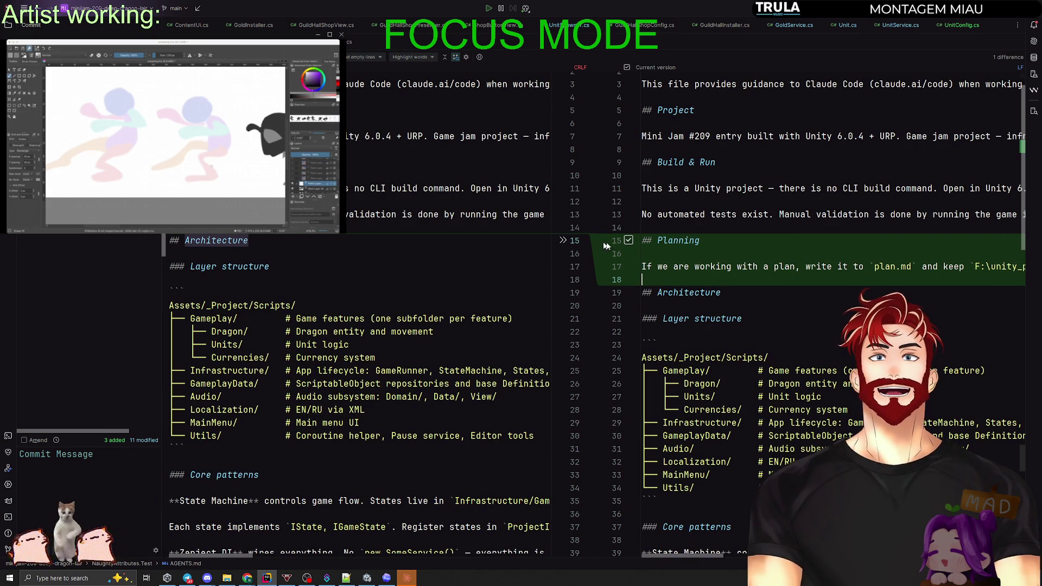
click(564, 241)
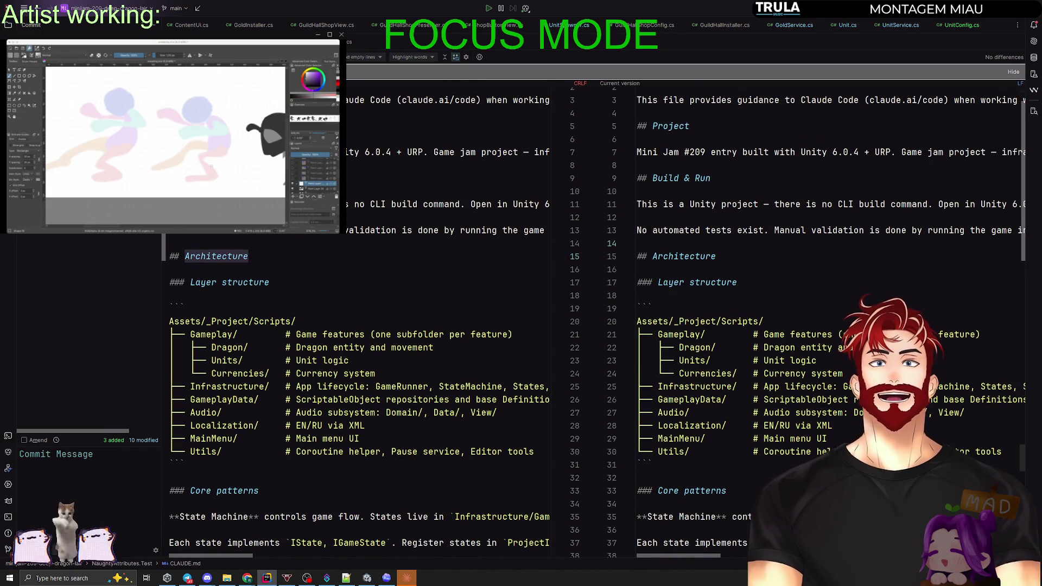
key(ctrl+z)
click(564, 241)
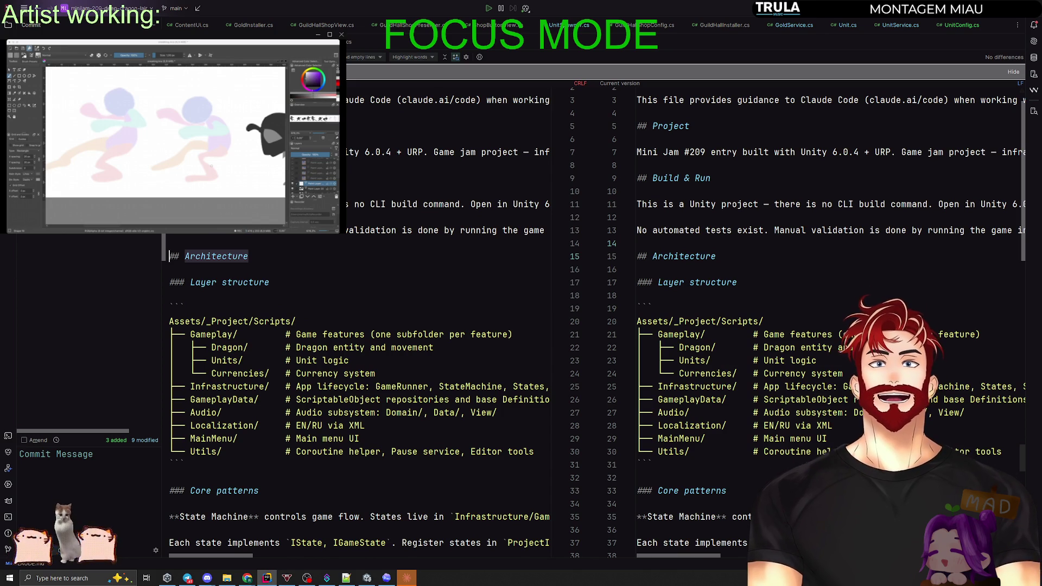
Review the Gameplay.unity scene and new UnitConfig.asset diffs, returning to the scene changes.
key(Down)
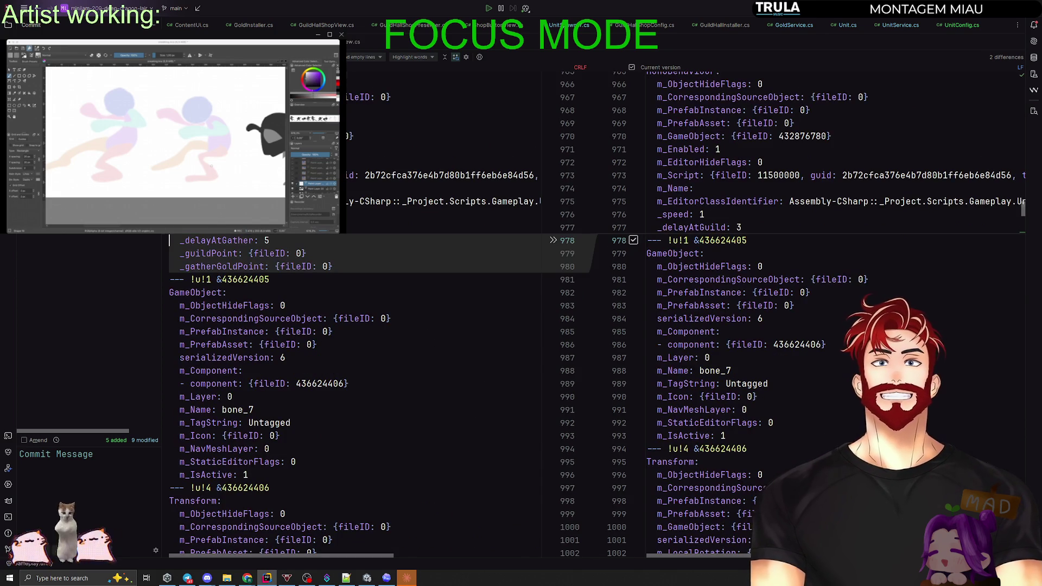
key(Down)
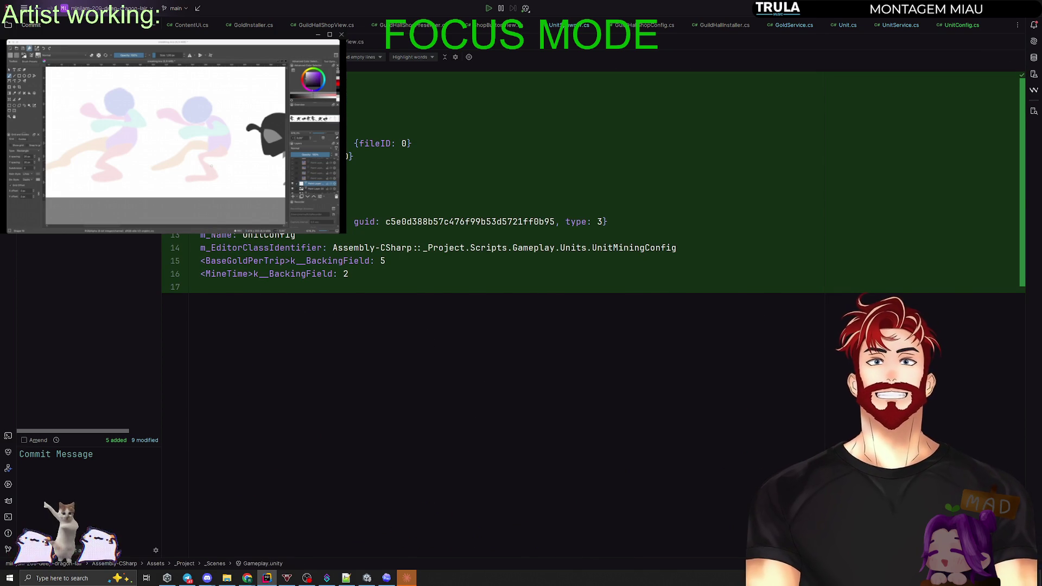
key(Up)
click(32, 455)
Write the commit message 'Unit gold digging + unit flip on movement'.
text(гтше)
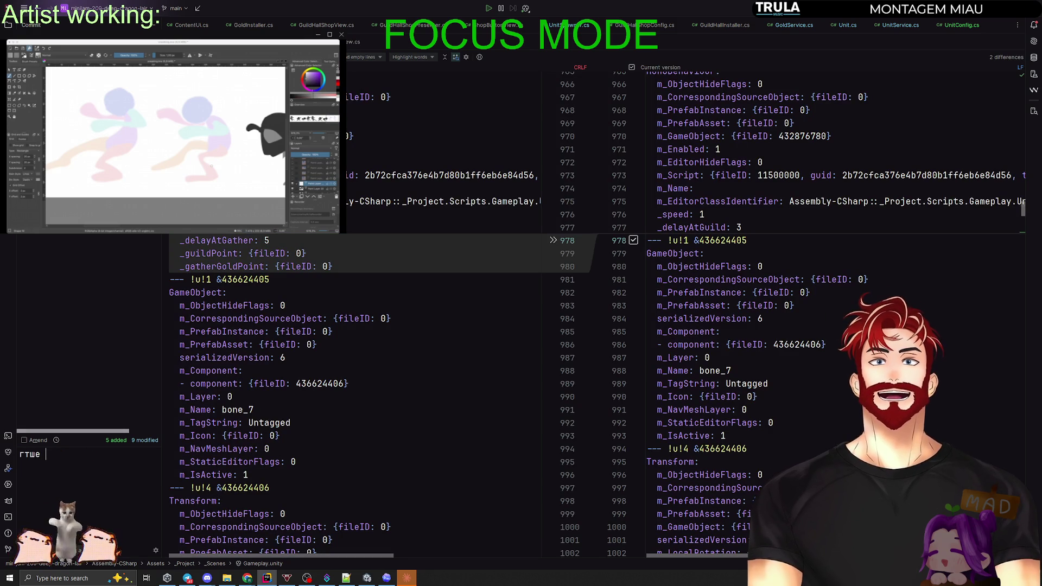
key(BackSpace)
key(BackSpace)
text(Unit gold di)
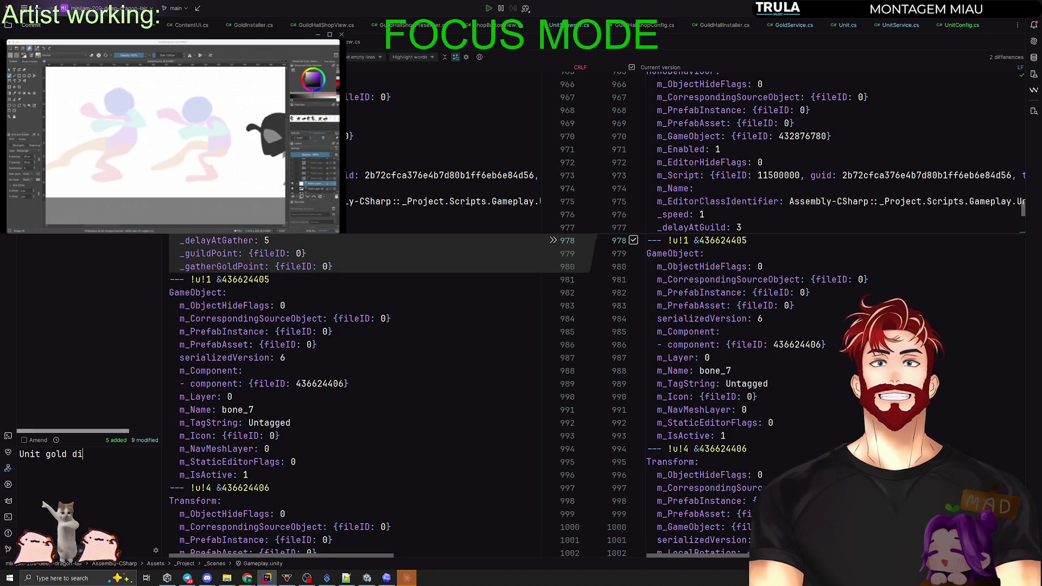
text(gging + unit flip on mo)
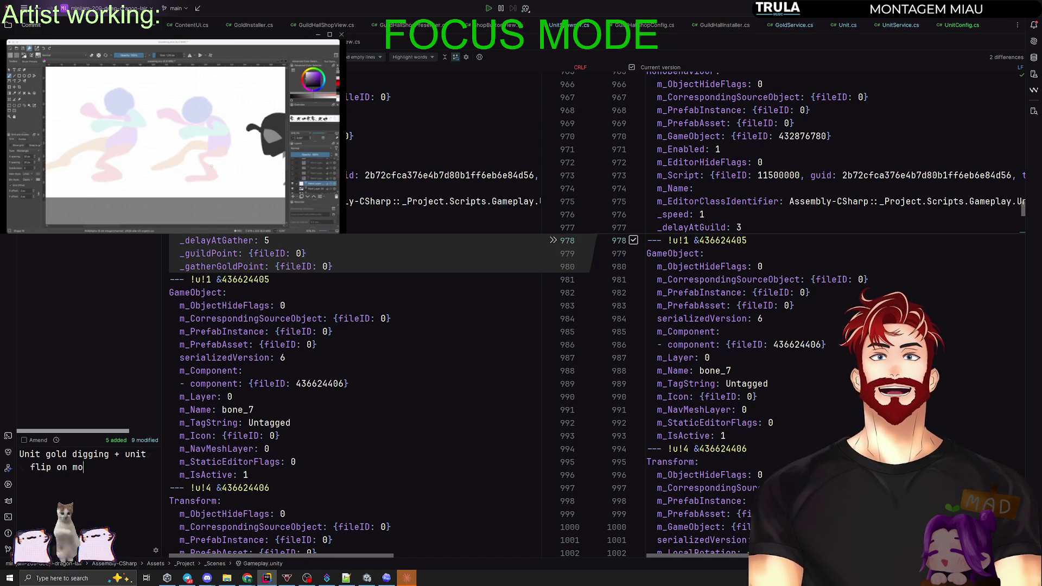
text(veme)
key(Escape)
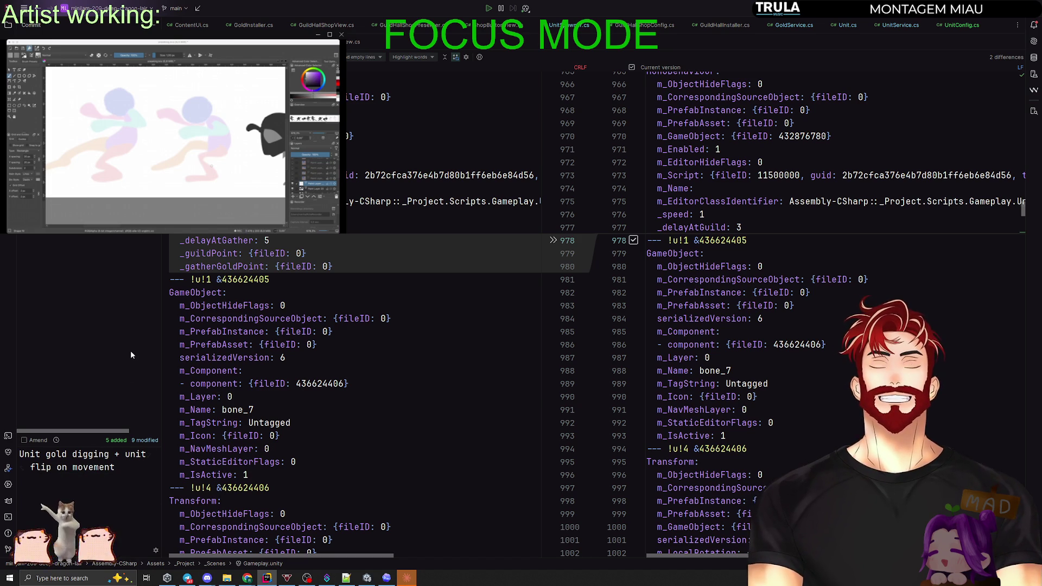
Commit and push the changes to the remote, then switch to the Claude app.
key(ctrl+alt+k)
click(617, 384)
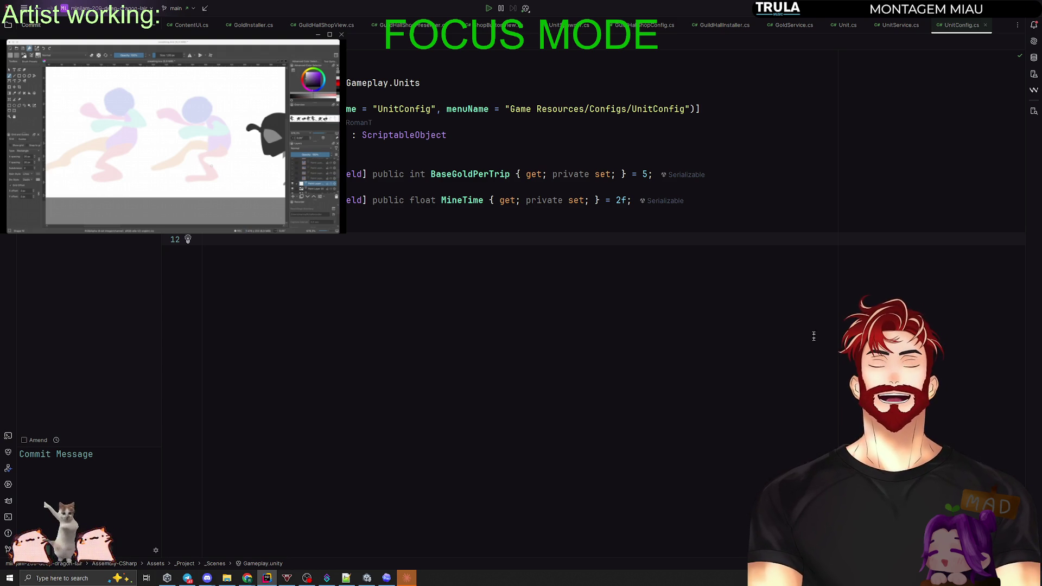
key(alt+Tab)
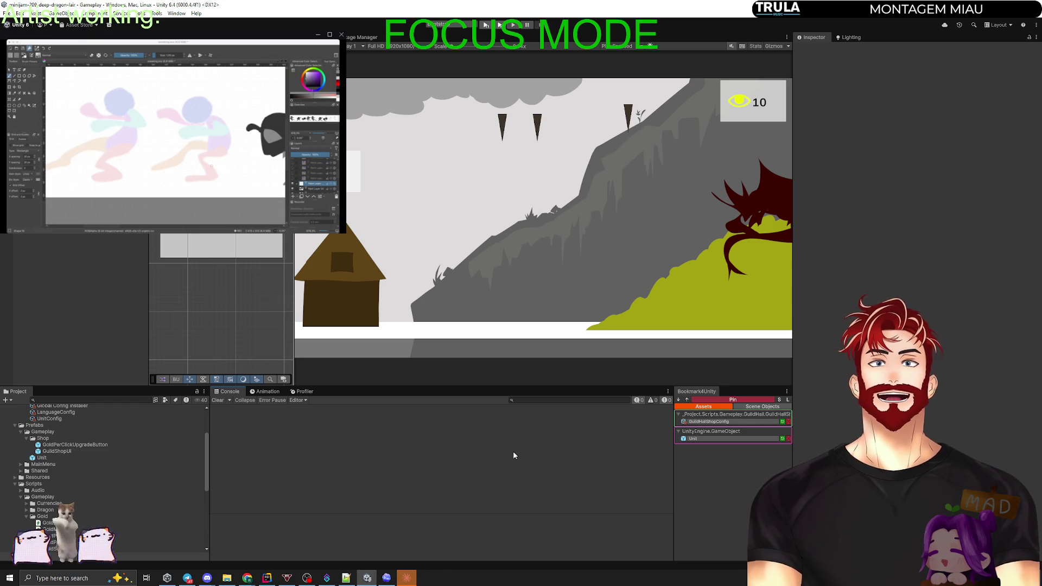
click(407, 578)
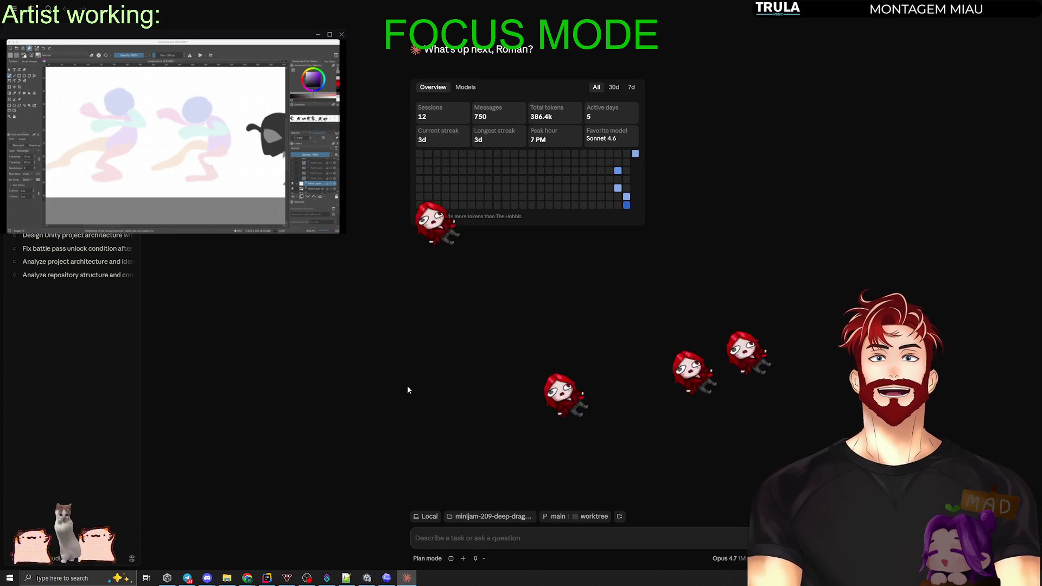
Bring up Claude's home screen showing 12 sessions and 750 messages of usage.
mouse_move(738, 548)
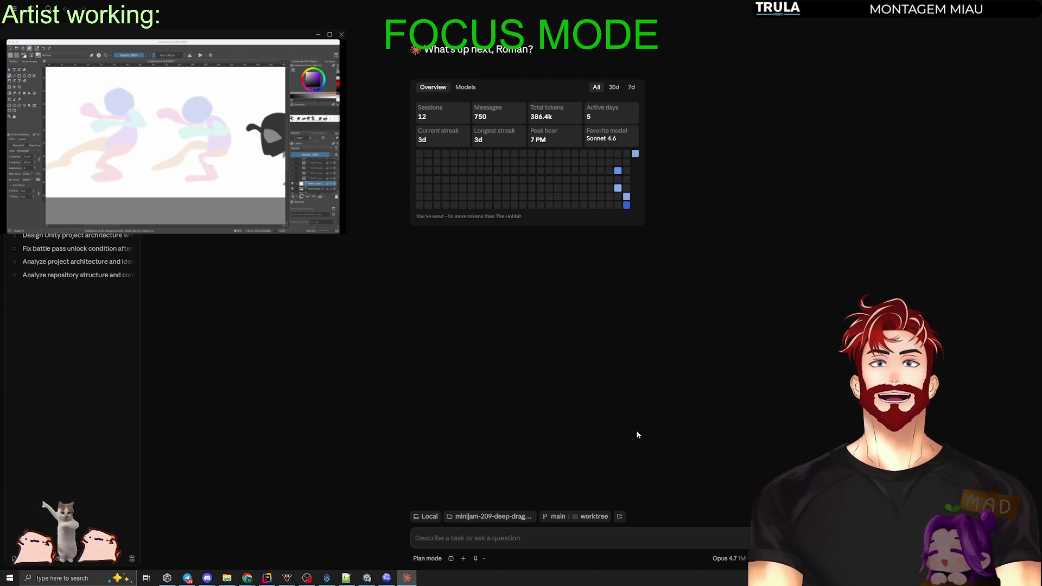
On the Miro board, move the Юниты card into the In progress column.
mouse_move(247, 578)
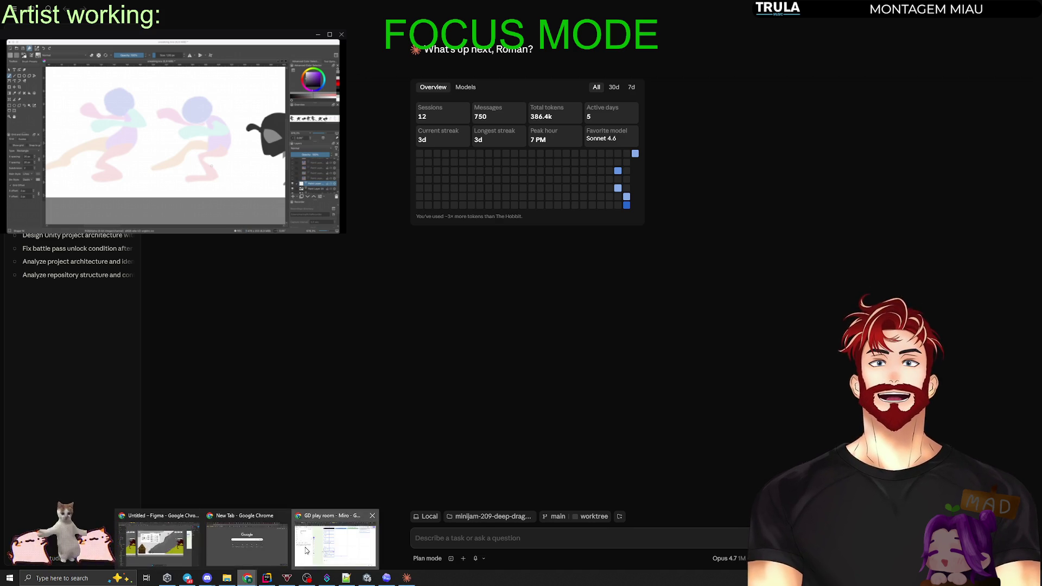
click(358, 546)
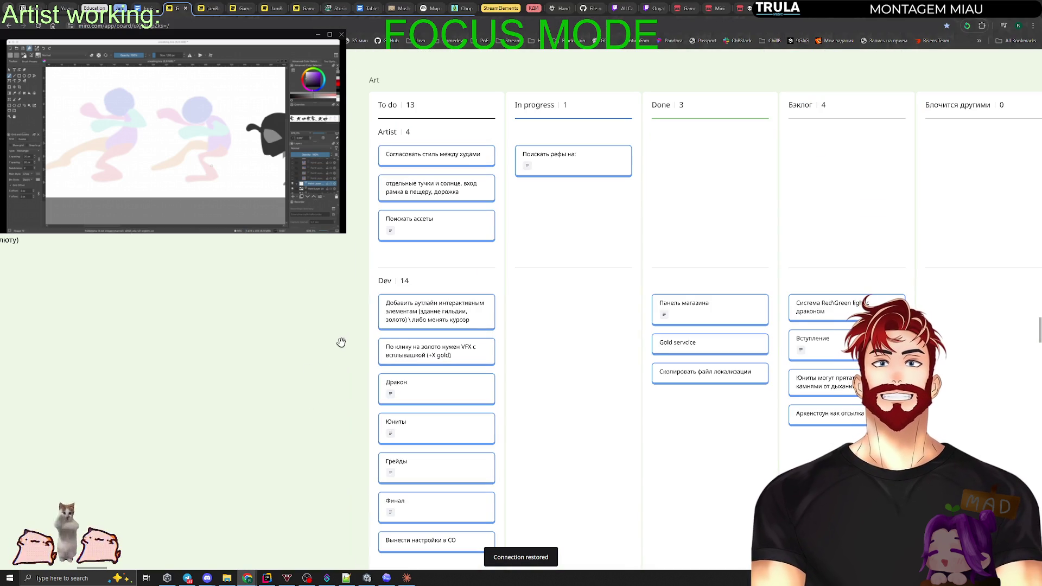
scroll(348, 373, down, 5)
scroll(423, 360, up, 3)
mouse_move(439, 380)
mouse_down()
mouse_move(638, 214)
mouse_move(624, 220)
mouse_up()
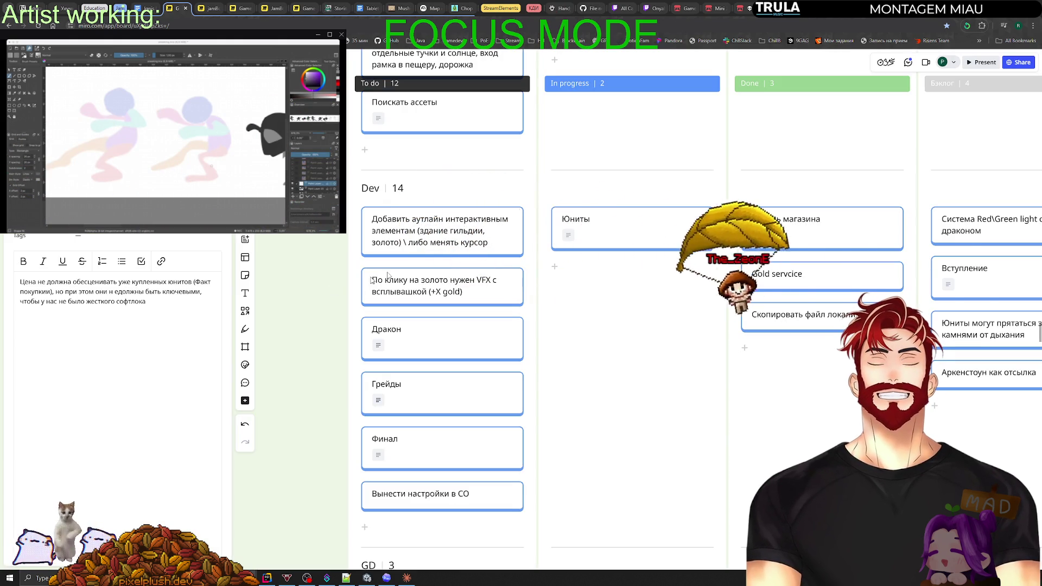
Cut 'Умирать от дракона' from the Юниты notes into a new card, then delete that card.
click(621, 228)
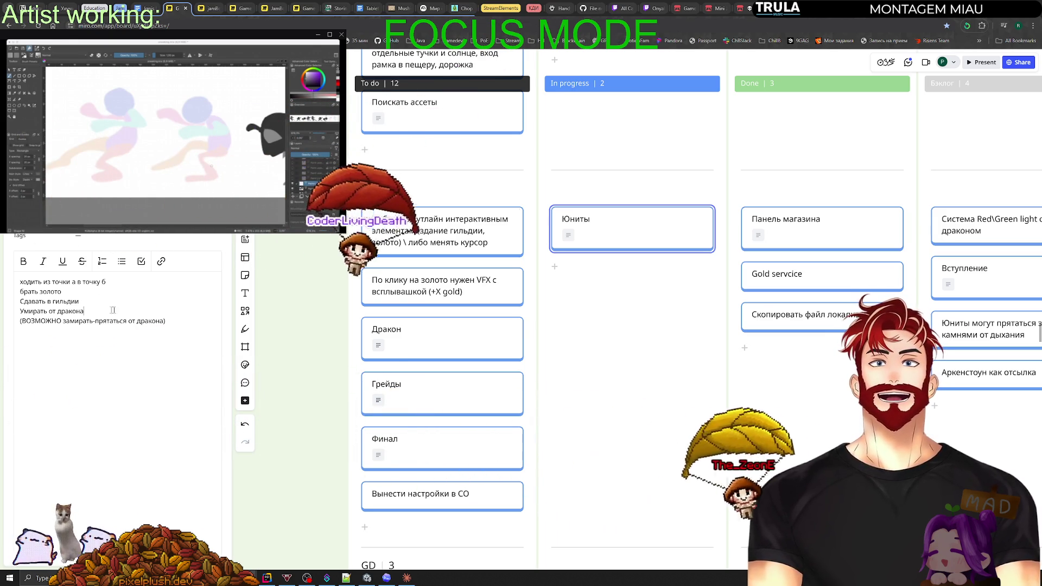
click(554, 267)
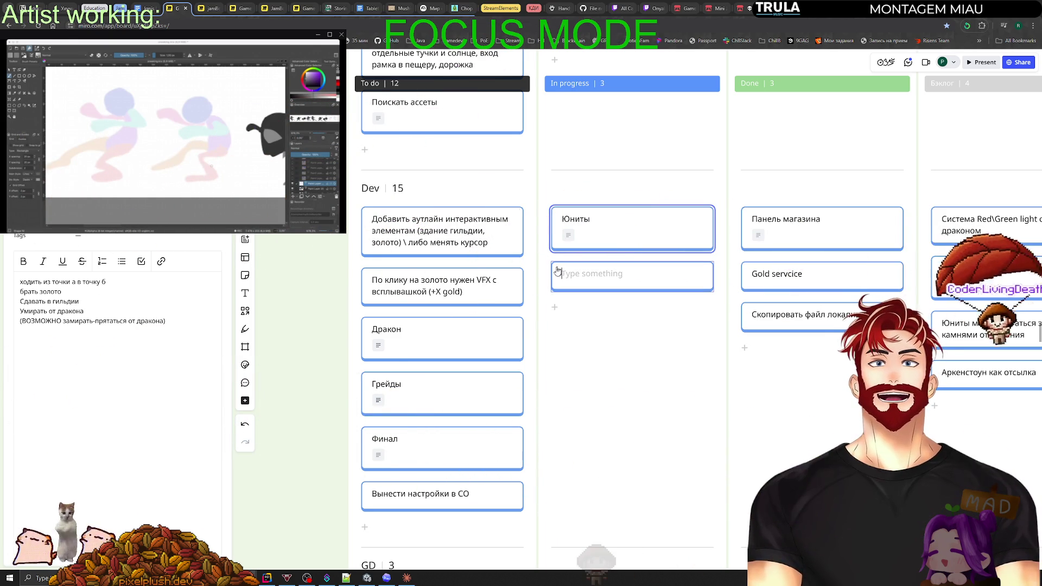
drag(85, 311, 9, 315)
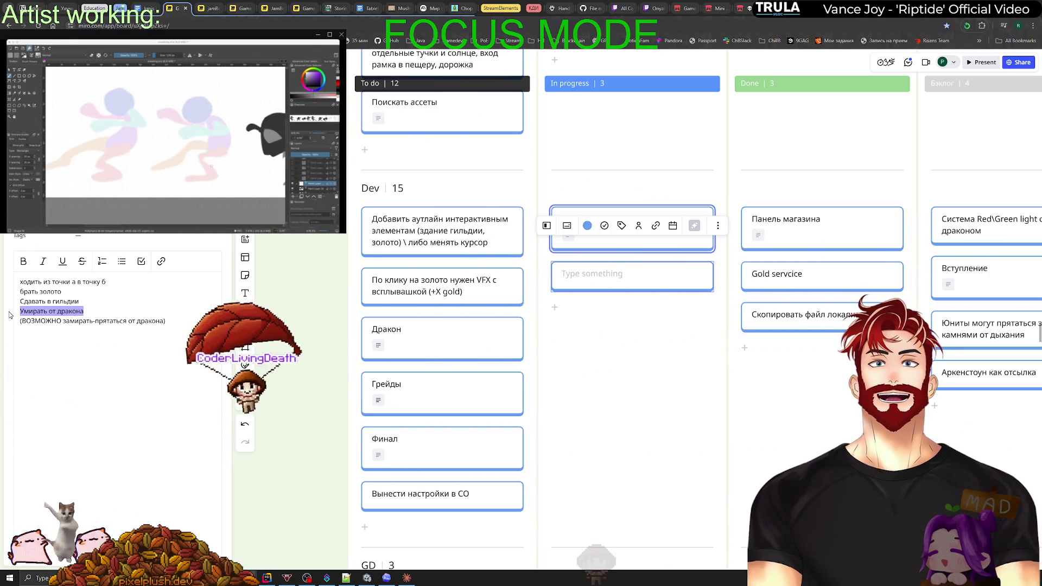
key(ctrl+x)
click(609, 283)
key(ctrl+v)
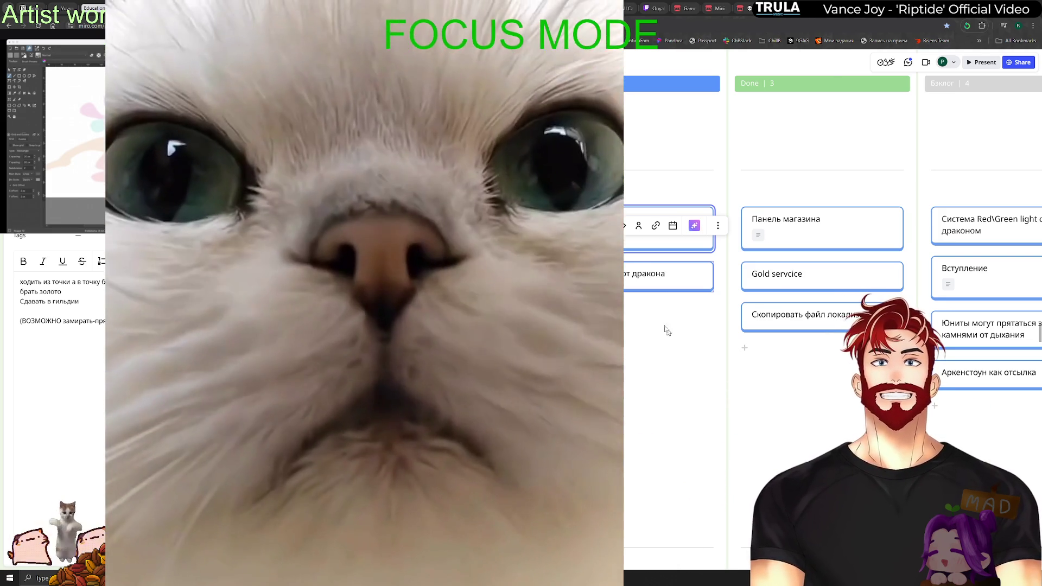
click(632, 280)
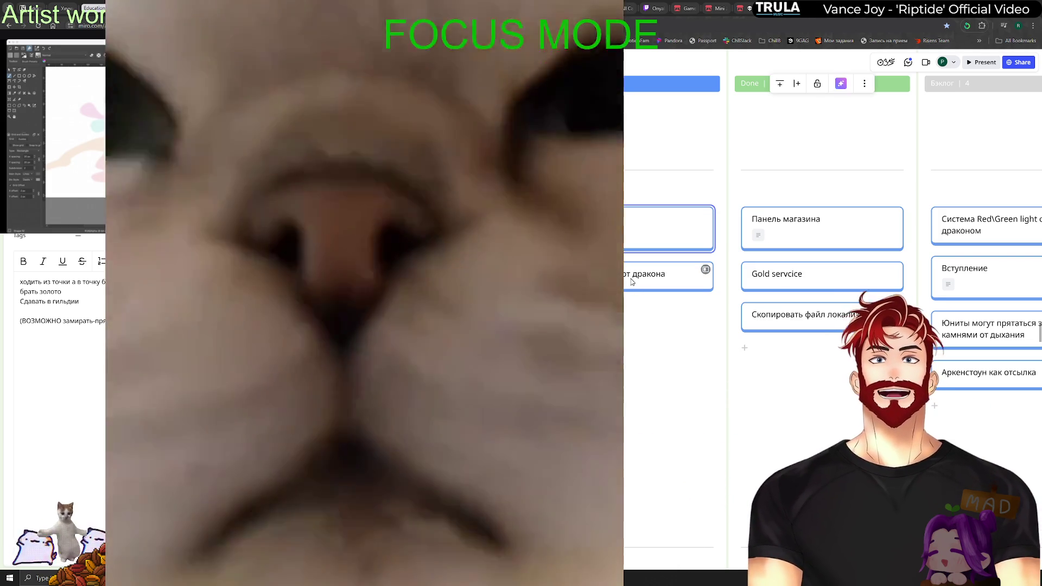
key(Delete)
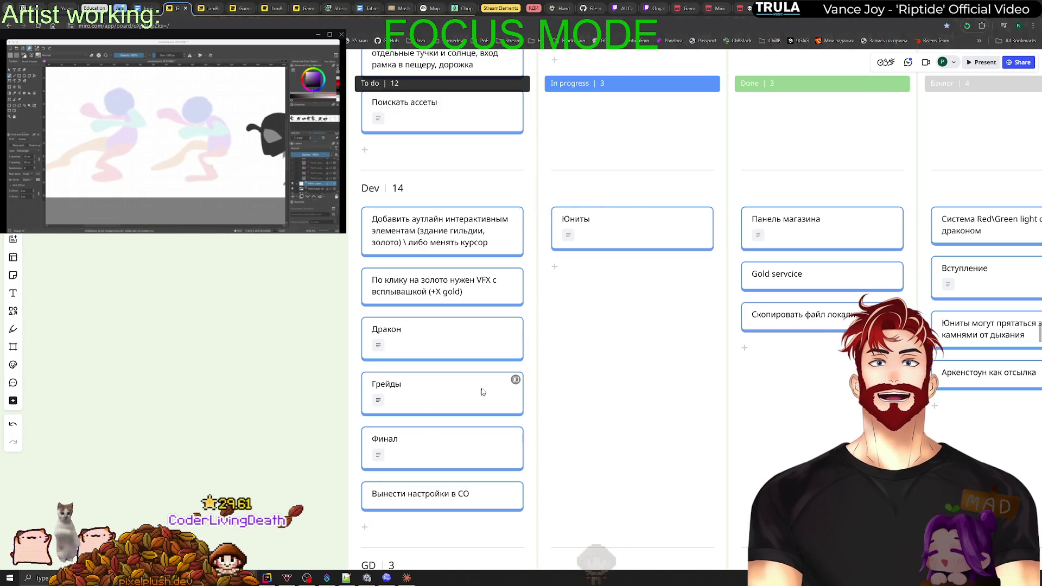
click(516, 328)
text(плюётся огнём и у)
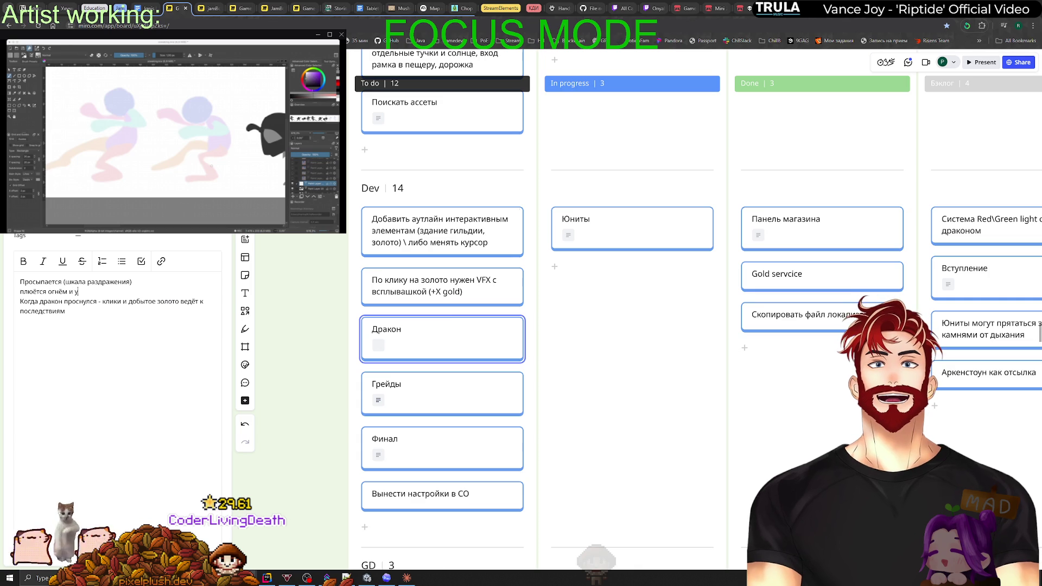
Add 'убивает юнита' to the Дракон card's notes and move the Юниты card to Done.
text(бивает юнита)
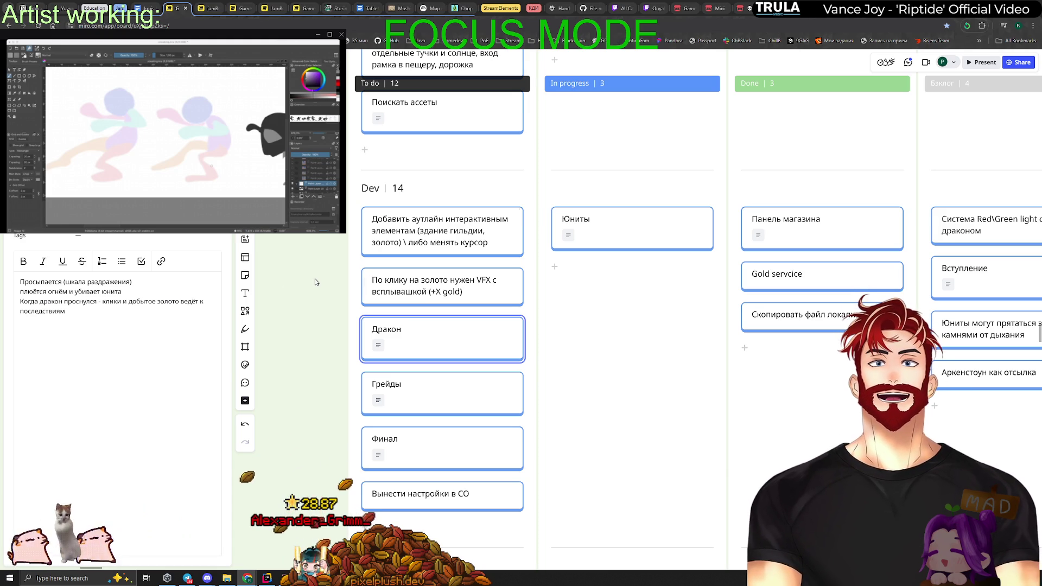
click(628, 224)
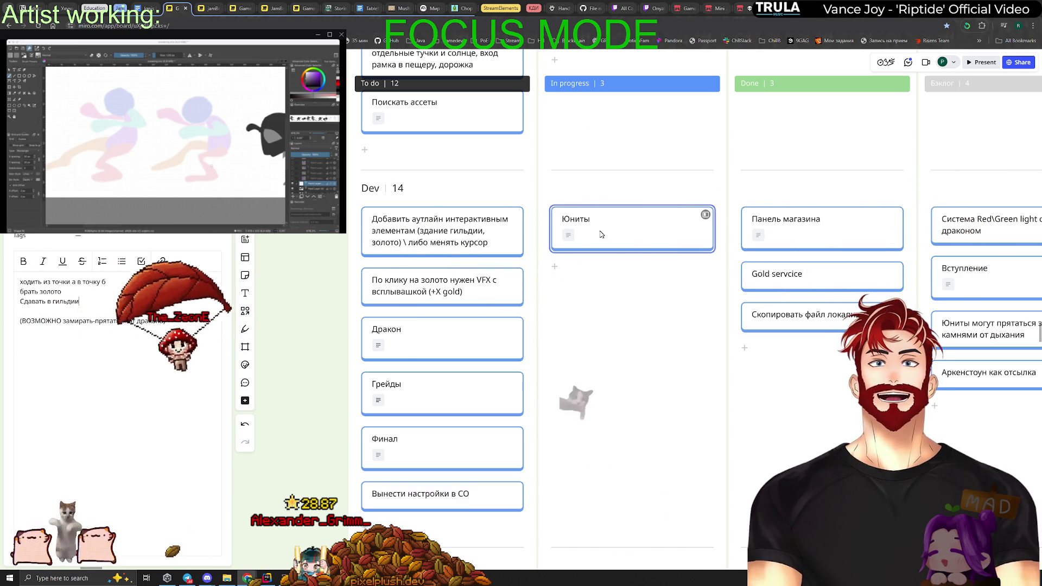
mouse_move(697, 215)
mouse_down()
mouse_move(890, 204)
mouse_move(830, 218)
mouse_up()
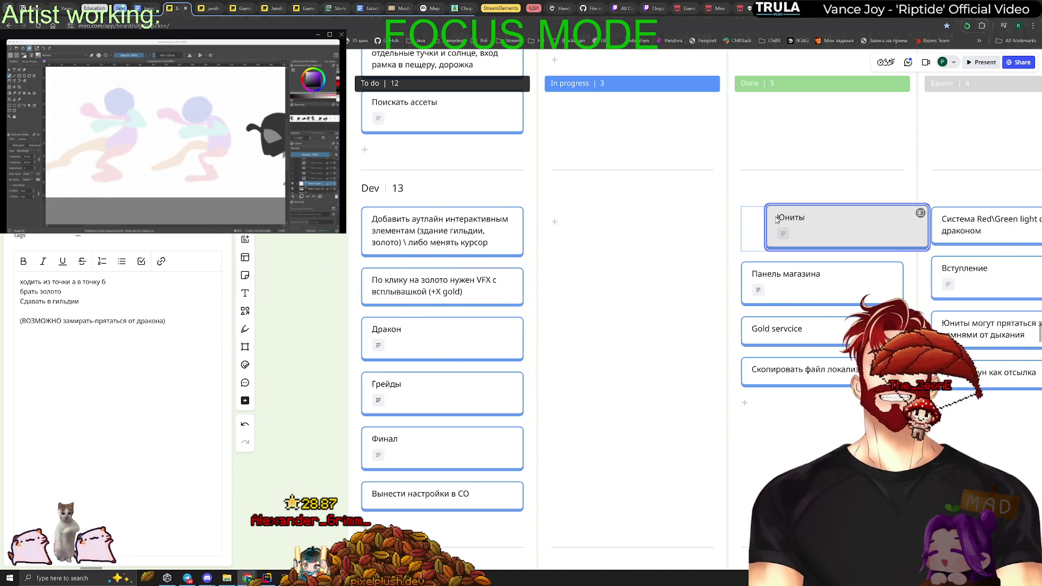
drag(739, 299, 640, 277)
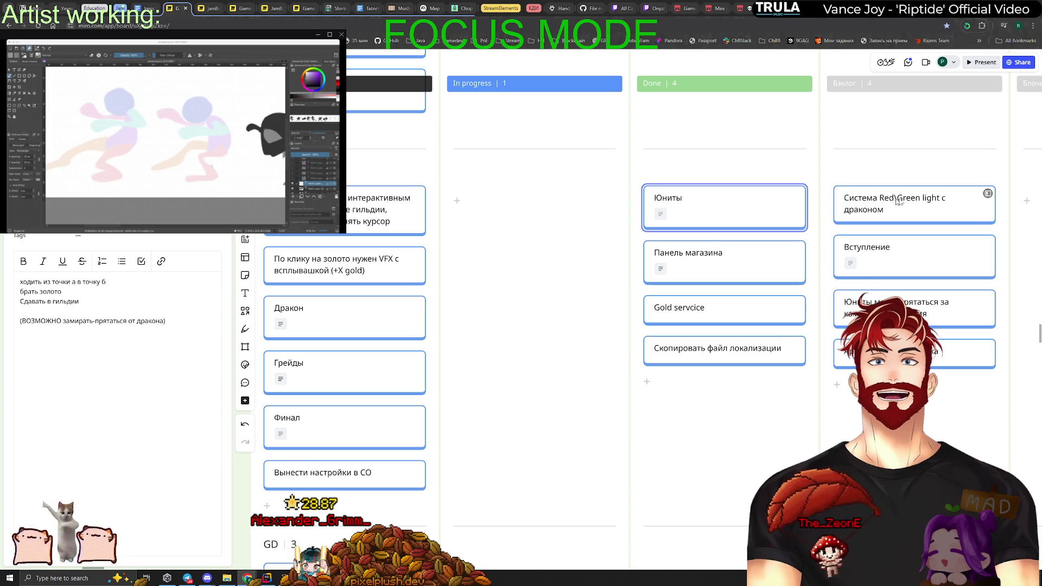
drag(571, 253, 688, 275)
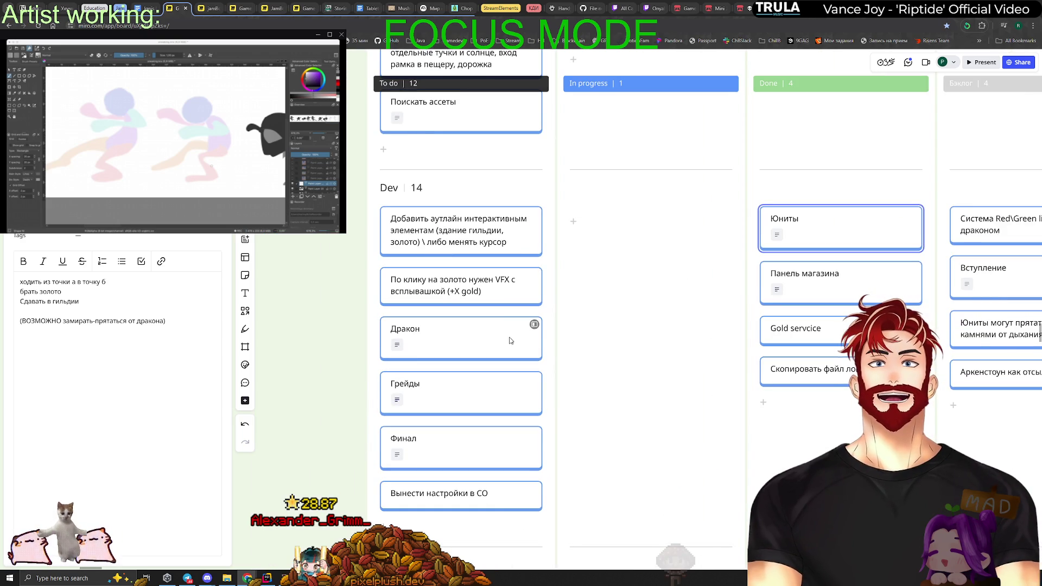
click(534, 325)
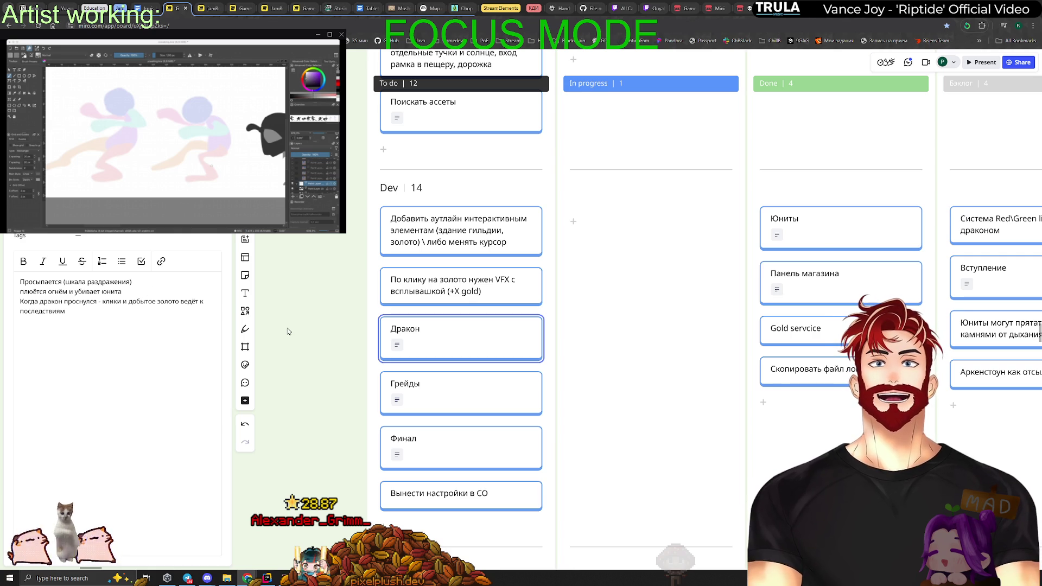
key(alt+Tab)
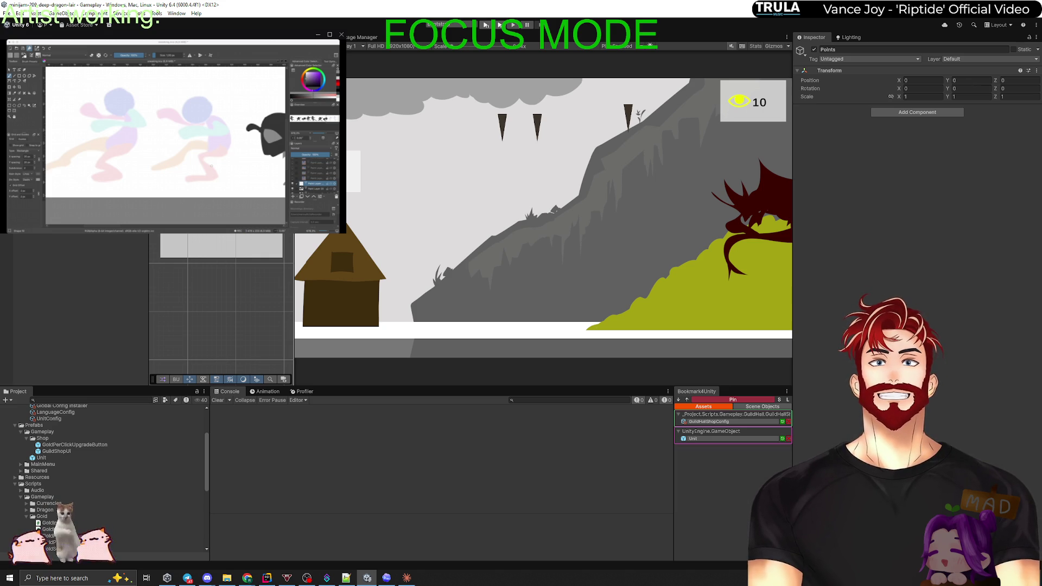
Create an empty GuildSpawnPoint GameObject and widen the Scene view beside a narrower Game view.
click(461, 141)
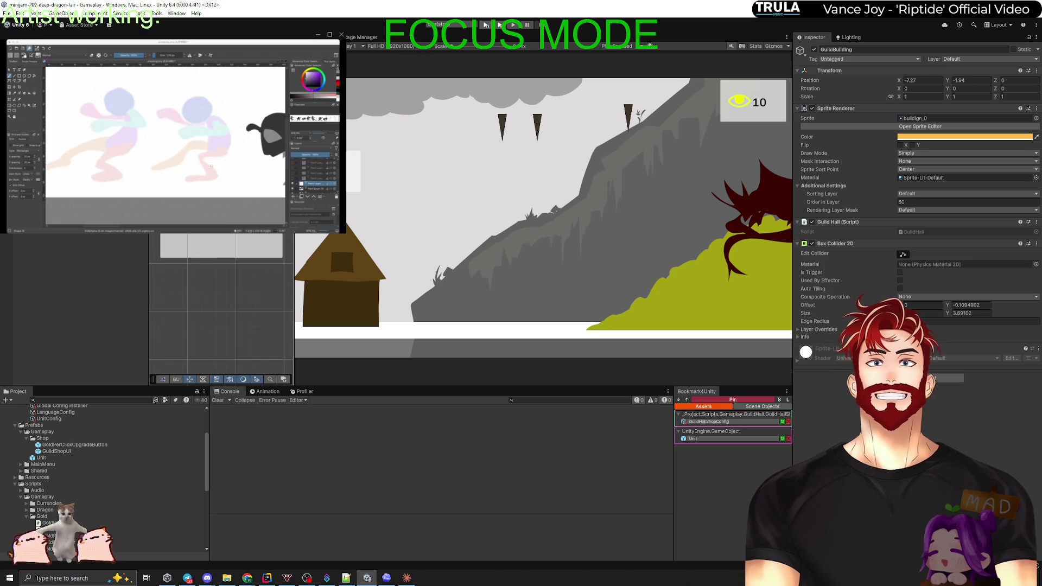
right_click(56, 234)
click(81, 238)
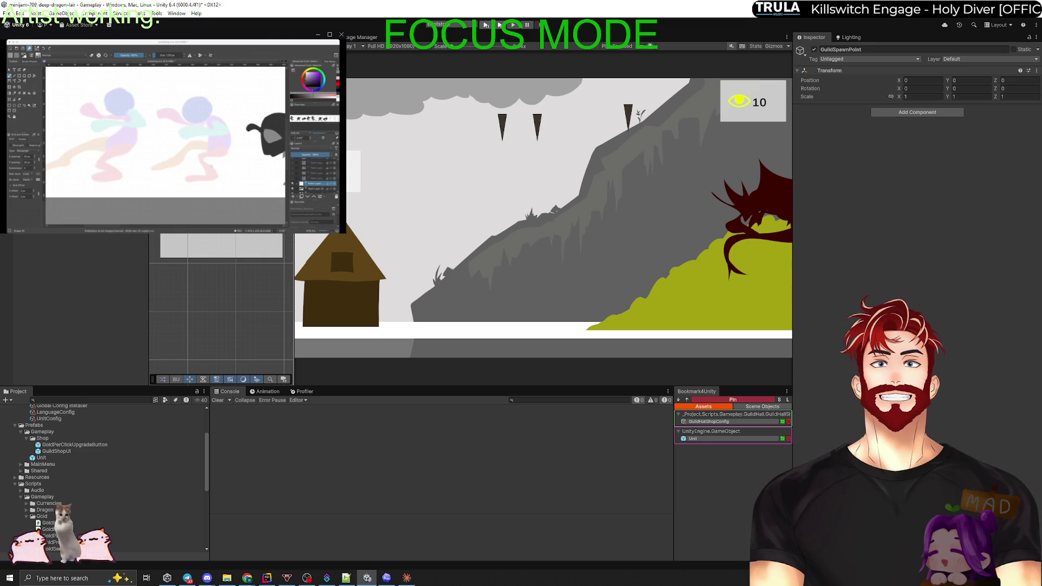
drag(294, 244, 565, 244)
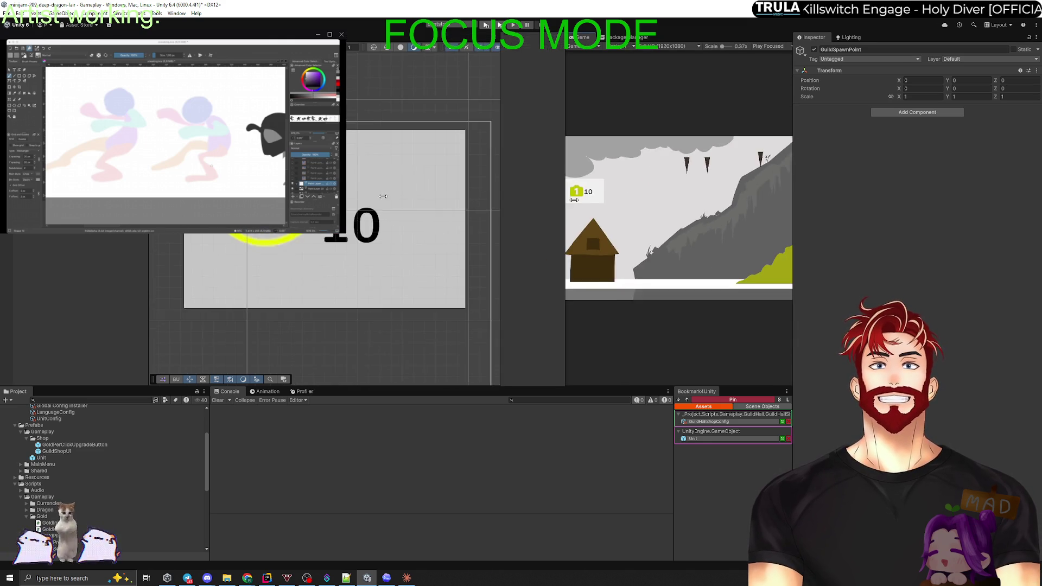
Frame the level and copy the Guild house's world transform.
scroll(222, 255, up, 10)
key(f)
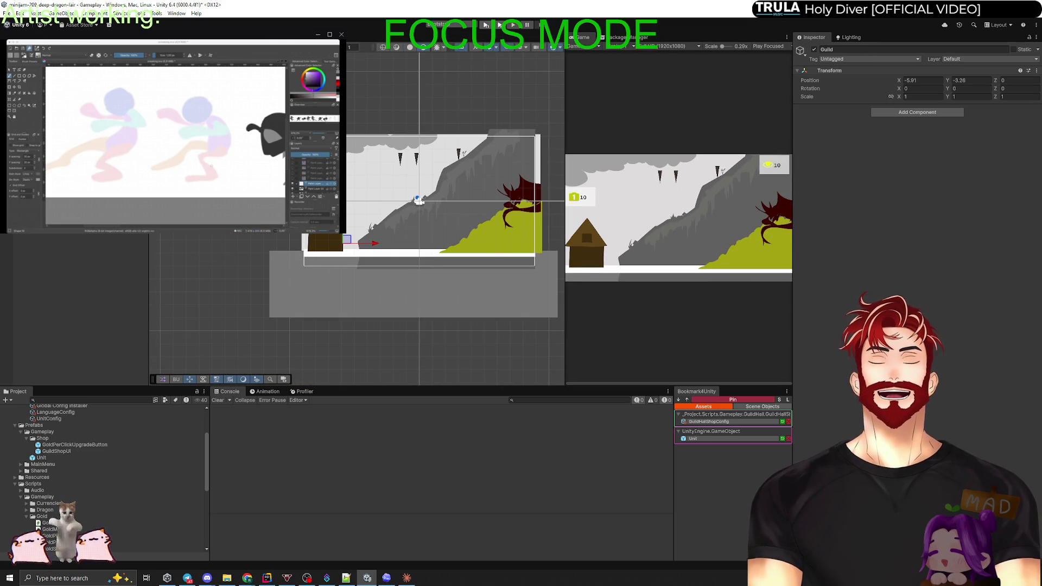
click(324, 242)
right_click(853, 72)
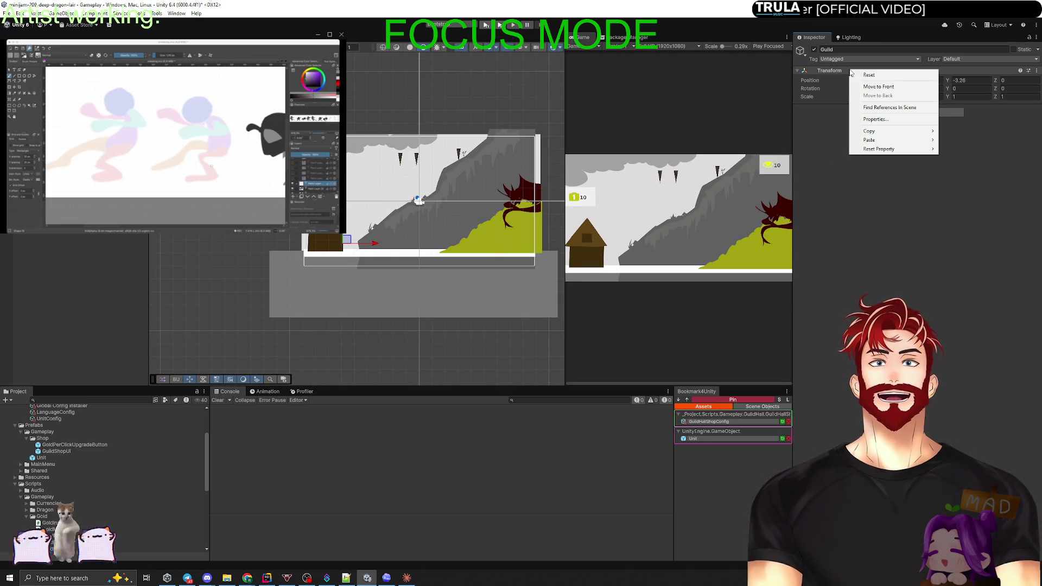
mouse_move(892, 130)
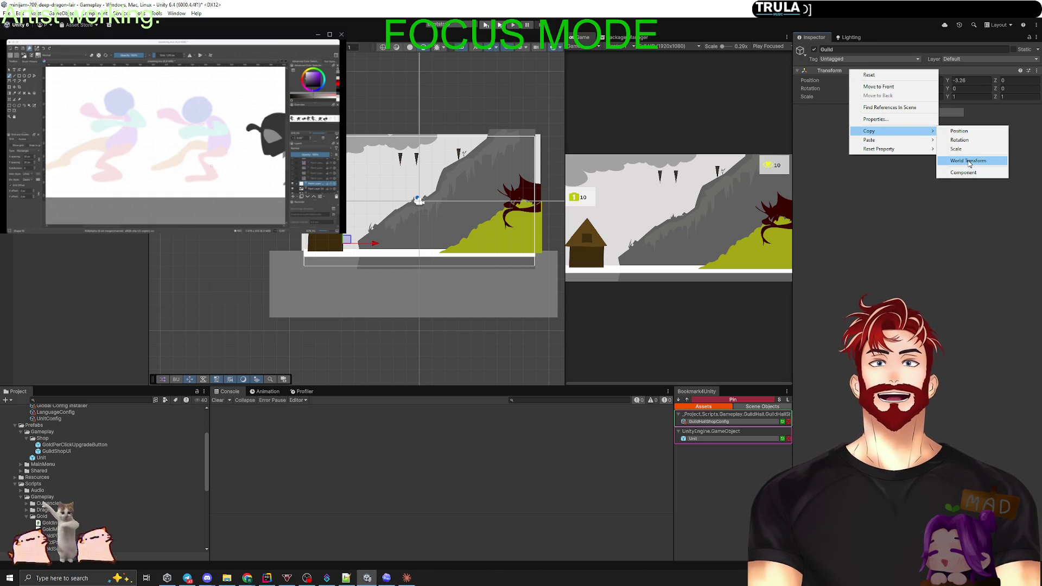
click(970, 161)
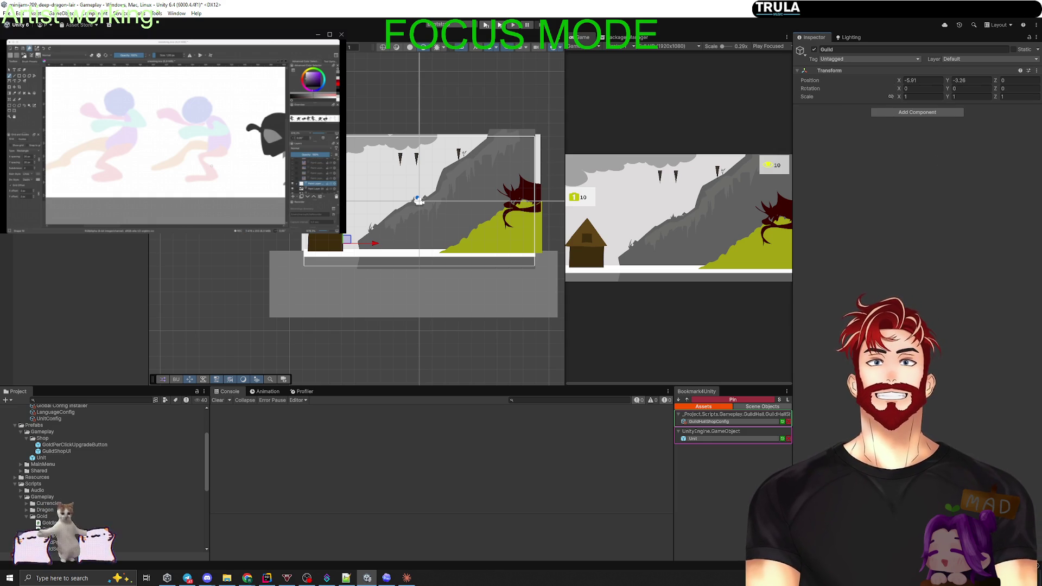
Paste that transform onto GuildSpawnPoint and assign it as the Unit Spawner's Guild Point.
click(350, 227)
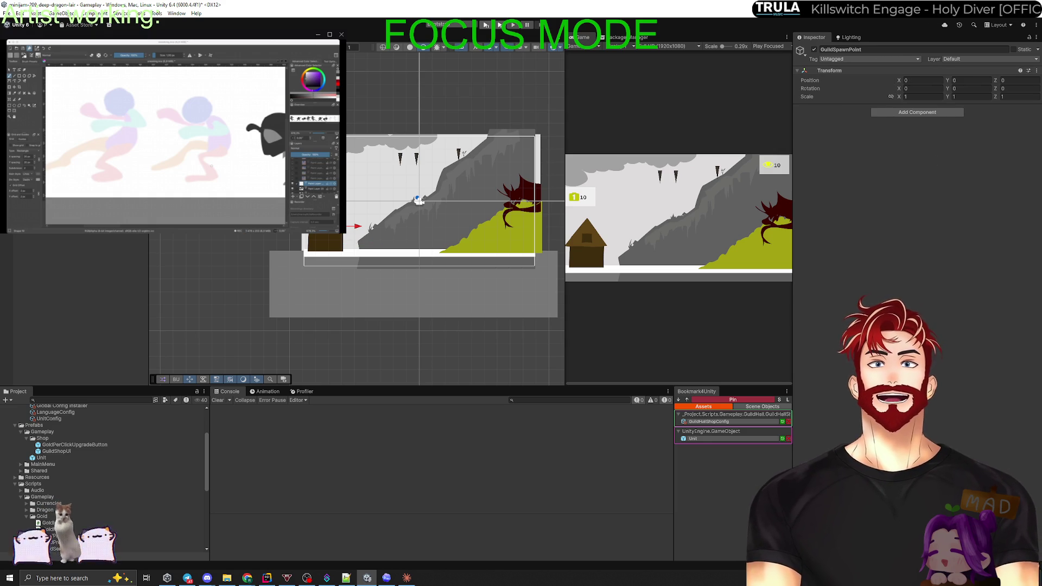
right_click(840, 71)
mouse_move(871, 142)
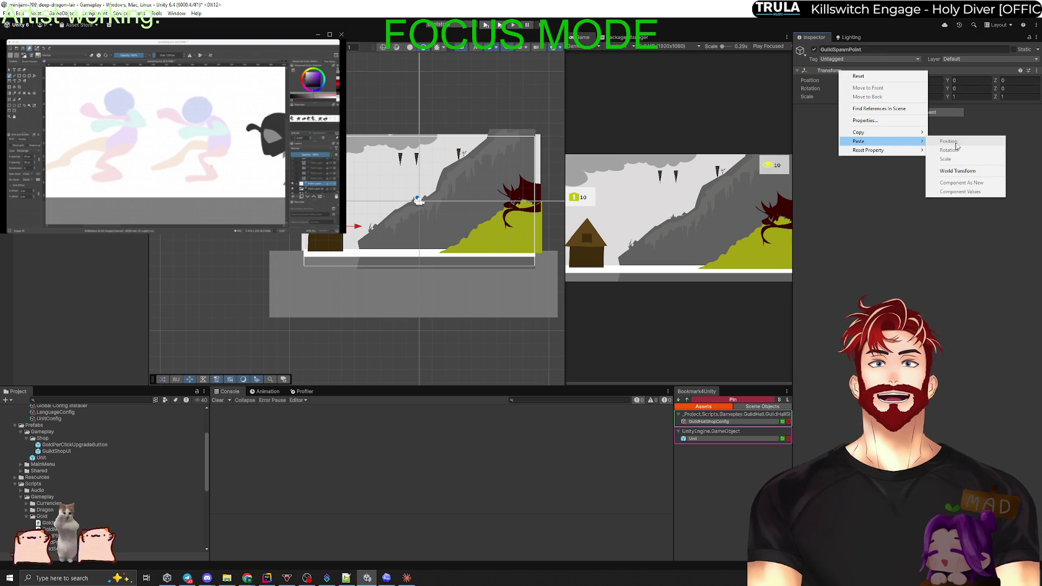
click(969, 171)
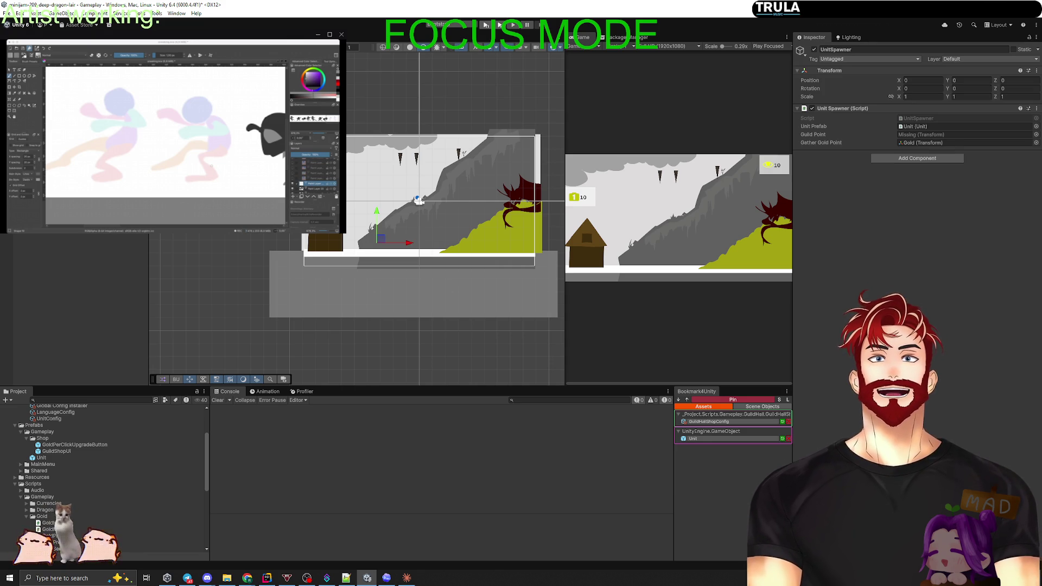
click(966, 134)
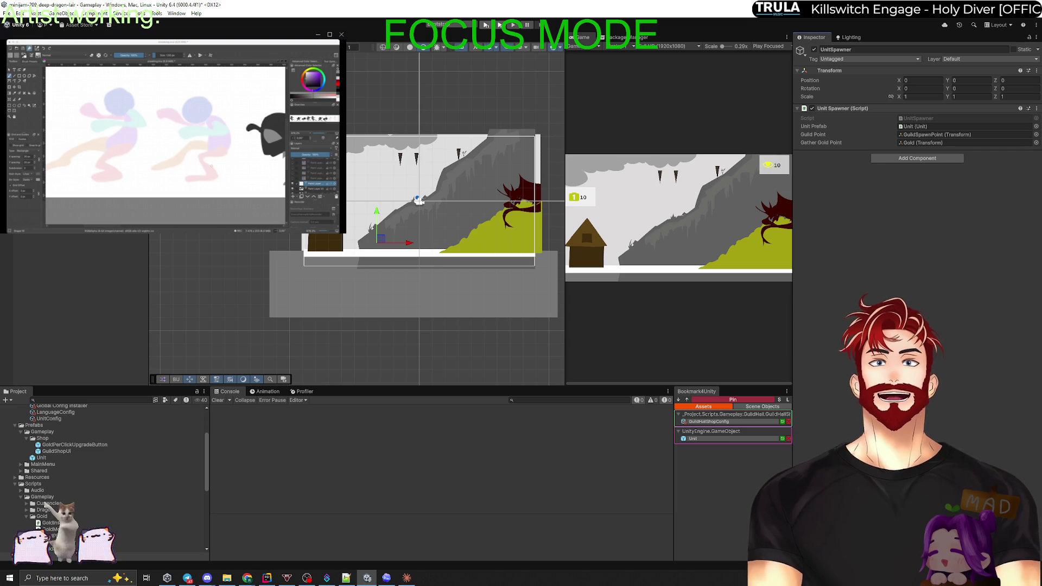
double_click(923, 142)
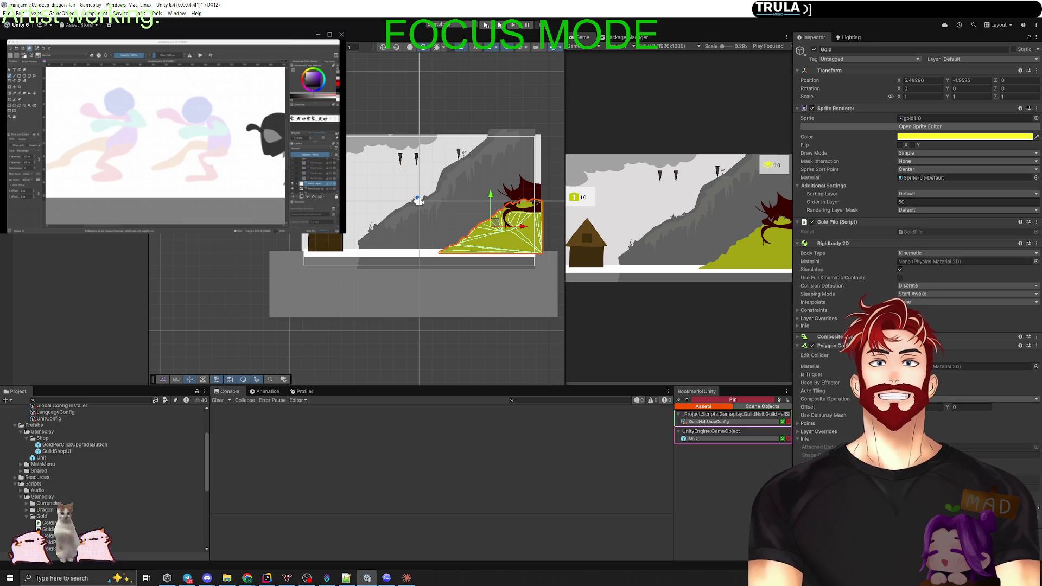
Create a new empty GameObject named GatherPoint.
right_click(47, 234)
click(75, 281)
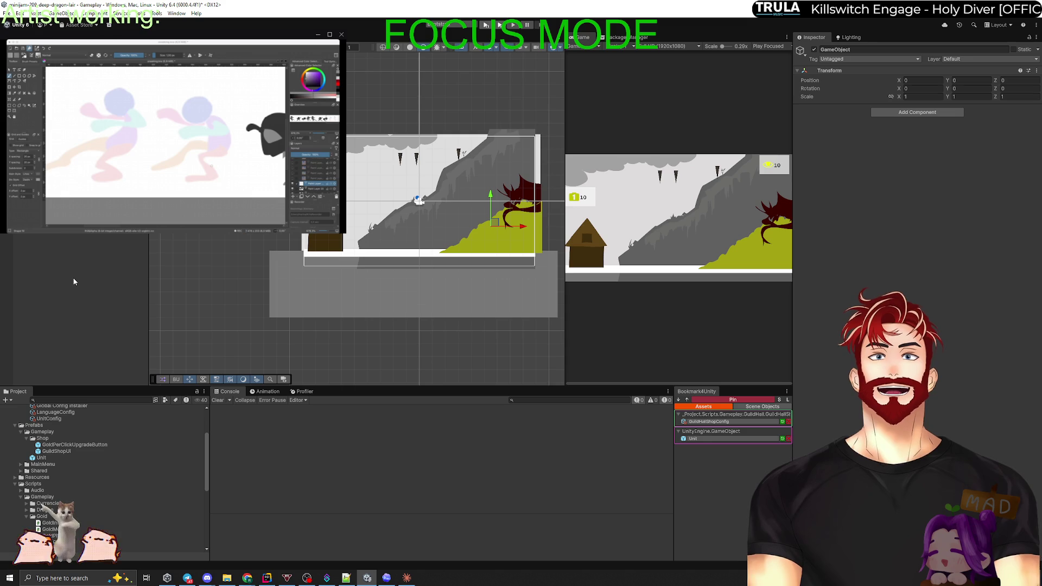
text(GatherPoint)
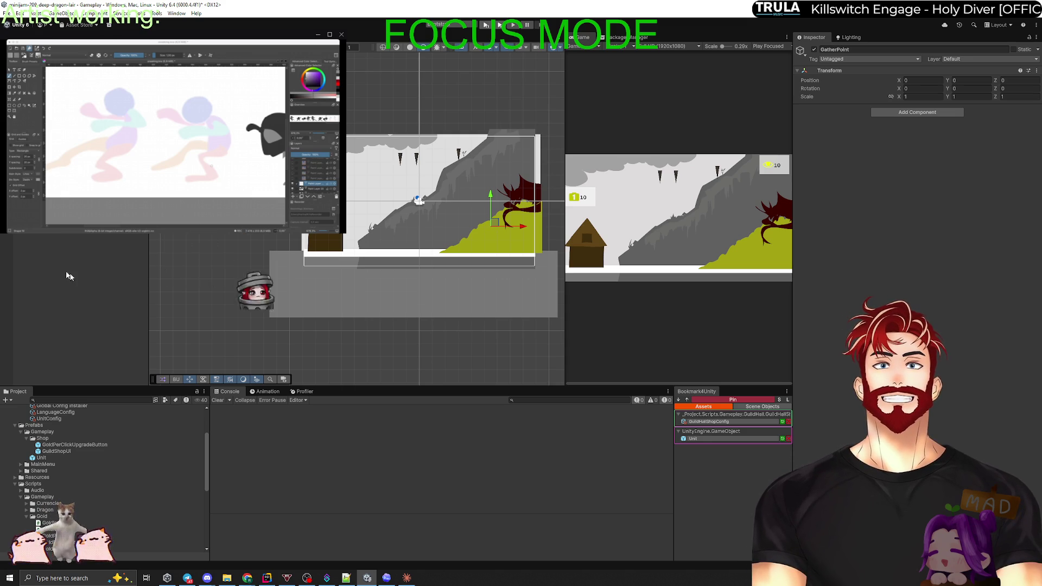
key(Return)
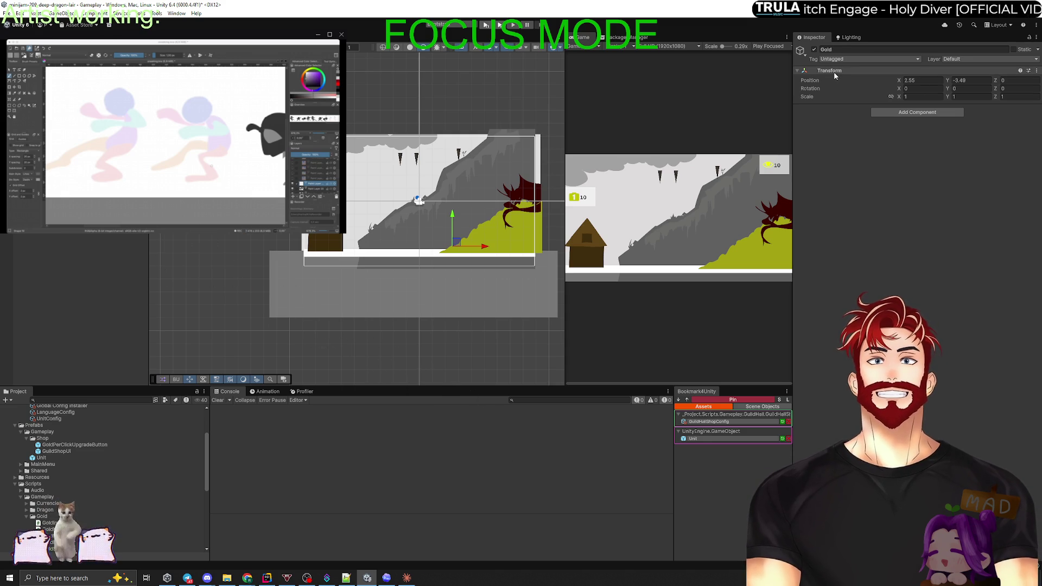
Copy the gold pile's world transform and paste it onto GatherPoint.
right_click(836, 71)
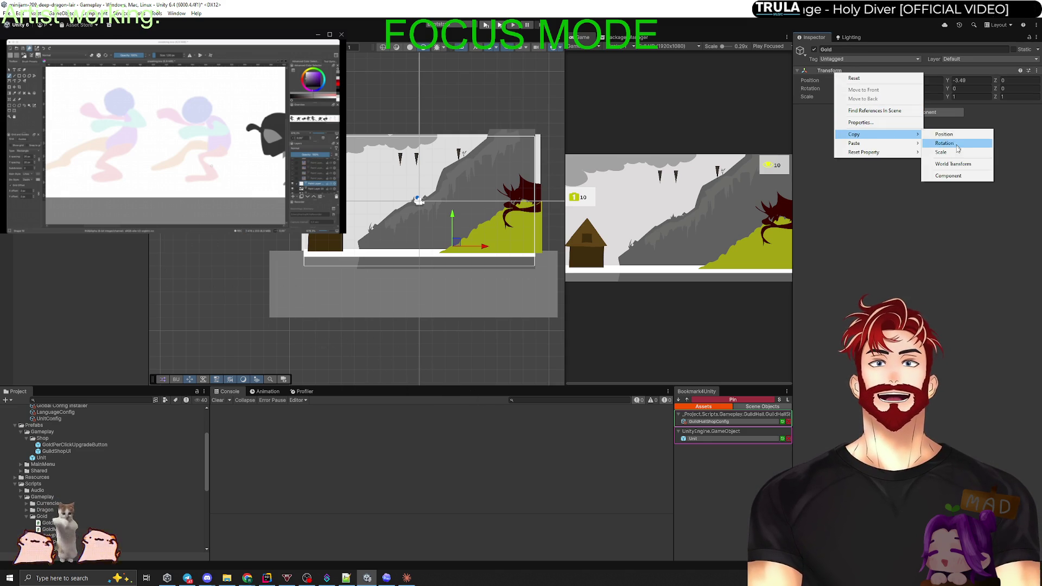
click(945, 142)
key(ctrl+z)
right_click(836, 71)
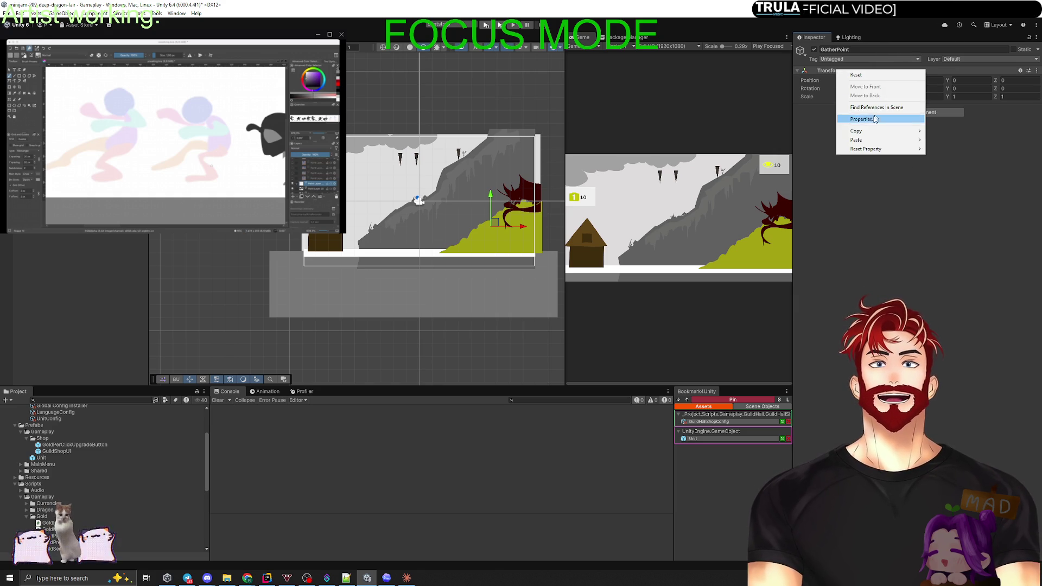
mouse_move(880, 140)
click(956, 170)
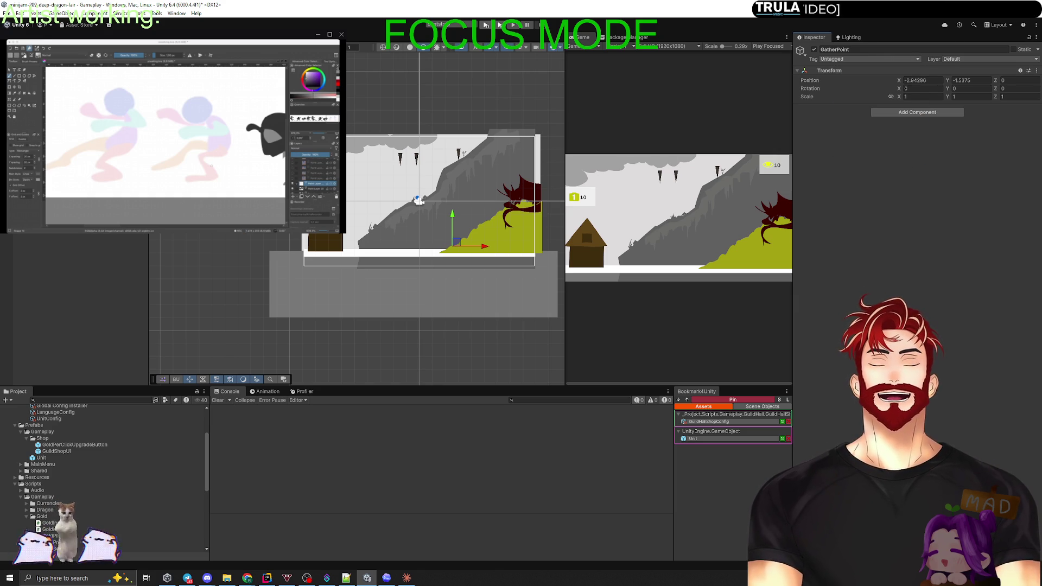
Assign GatherPoint as the UnitSpawner's Gather Gold Point.
key(ctrl+z)
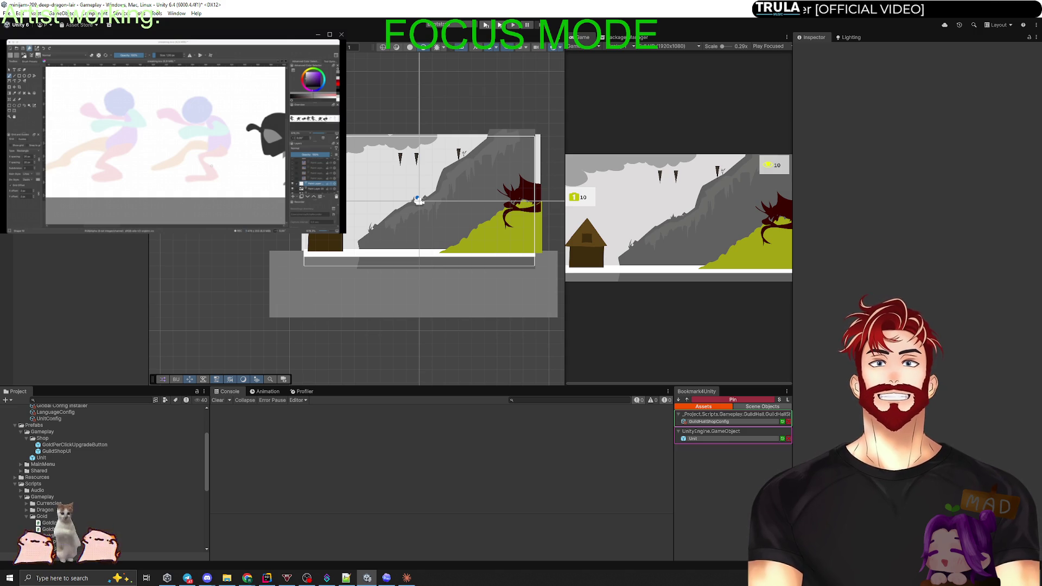
click(377, 238)
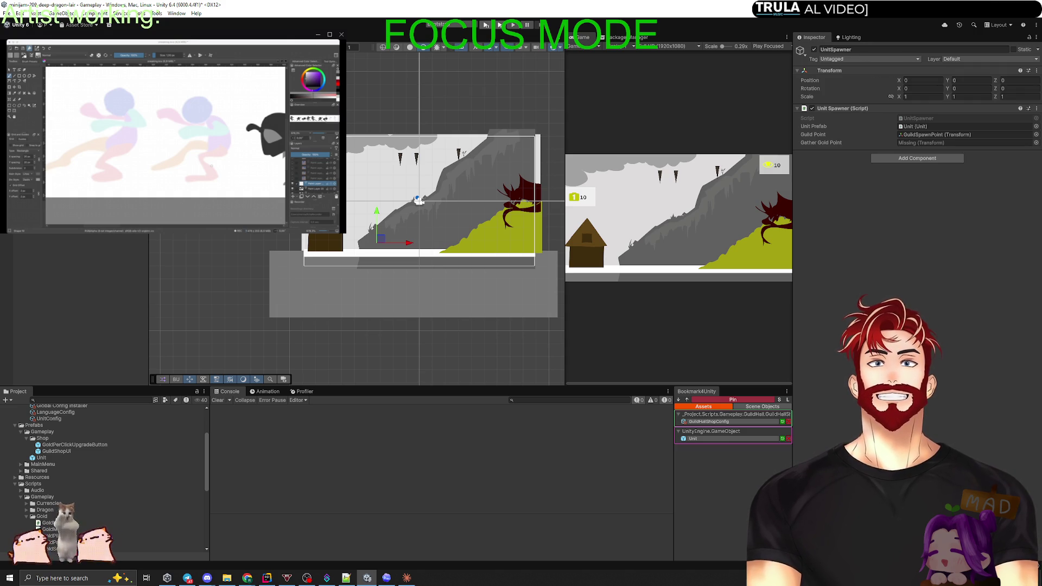
drag(81, 163, 955, 143)
key(Escape)
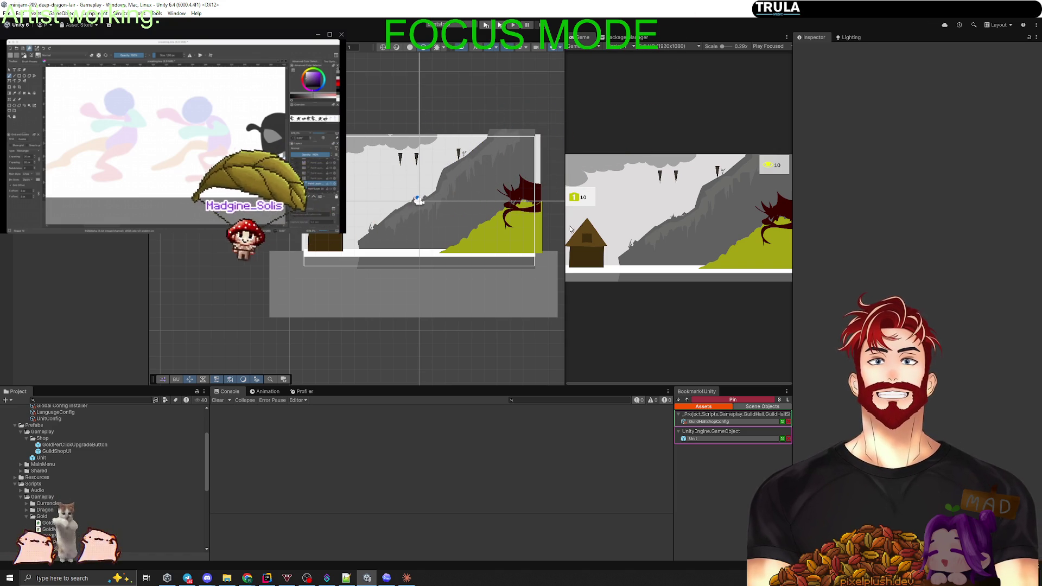
Enlarge the Game view over the Scene view, then widen the Scene view again.
drag(565, 252, 210, 251)
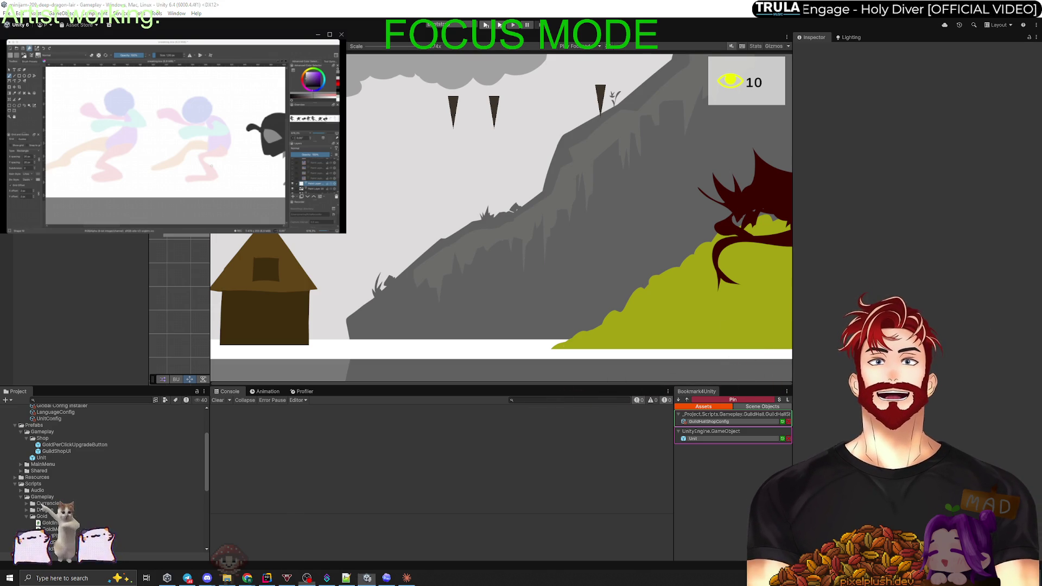
click(752, 205)
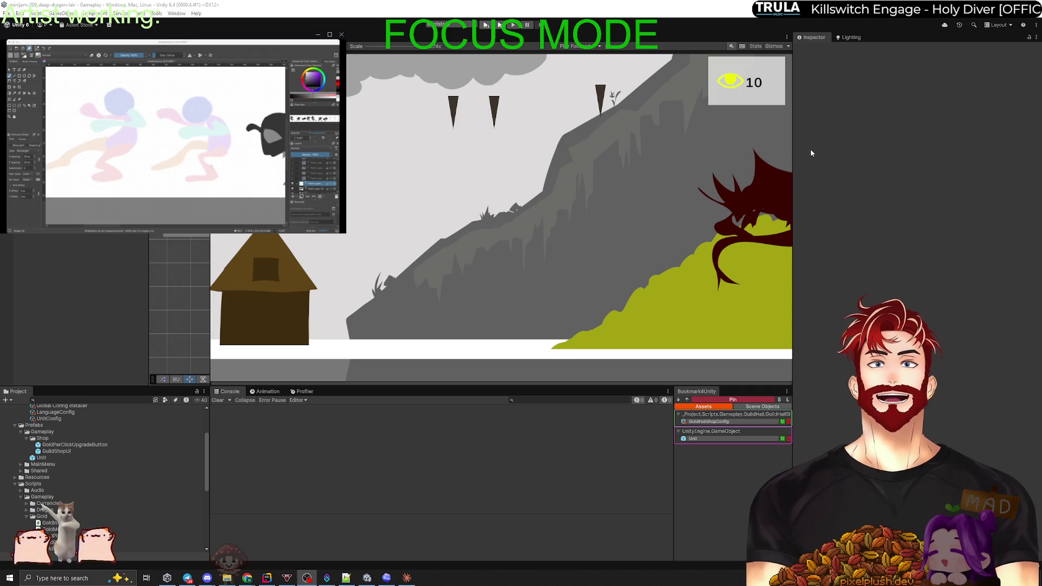
drag(227, 237, 608, 238)
In Build Profiles, select Web and switch the build platform from Windows to Web.
scroll(481, 221, down, 2)
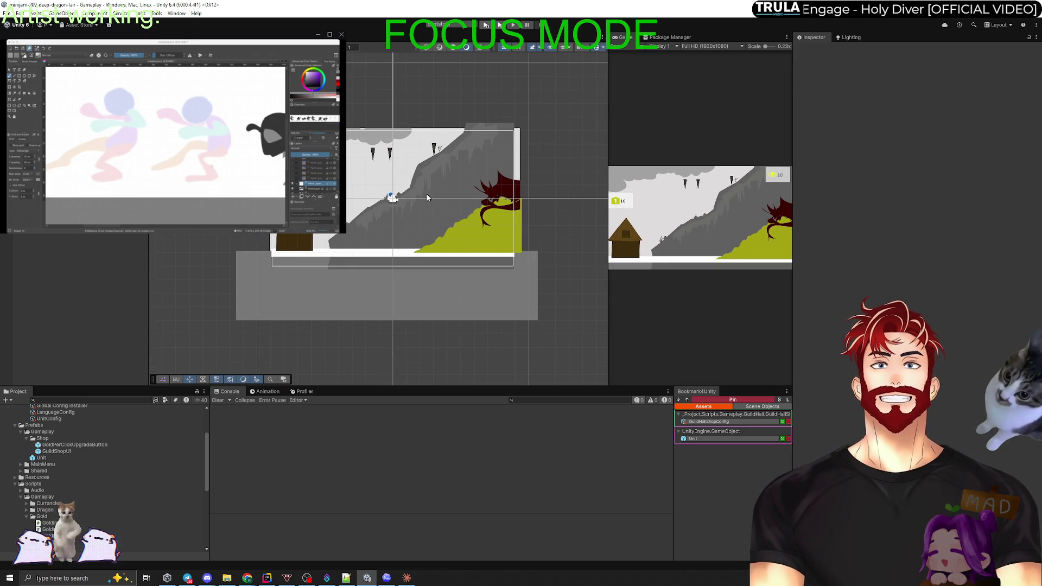
key(Up)
key(Right)
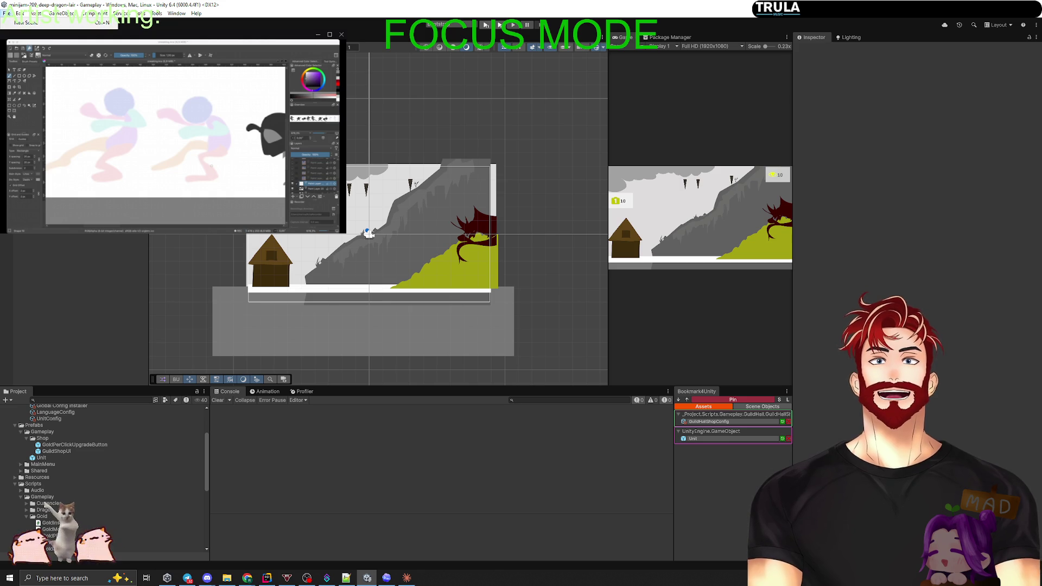
key(ctrl+shift+b)
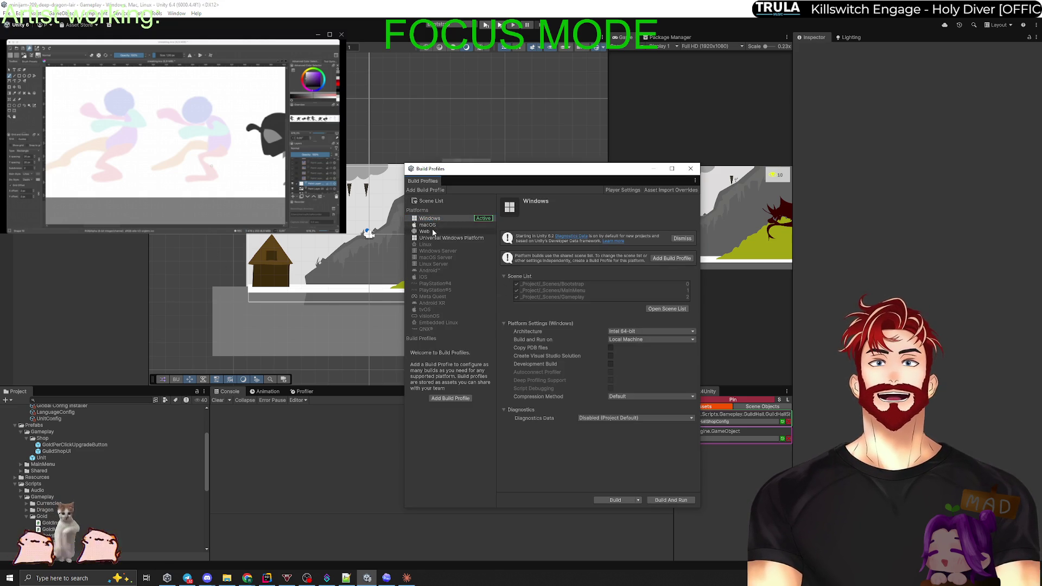
click(434, 232)
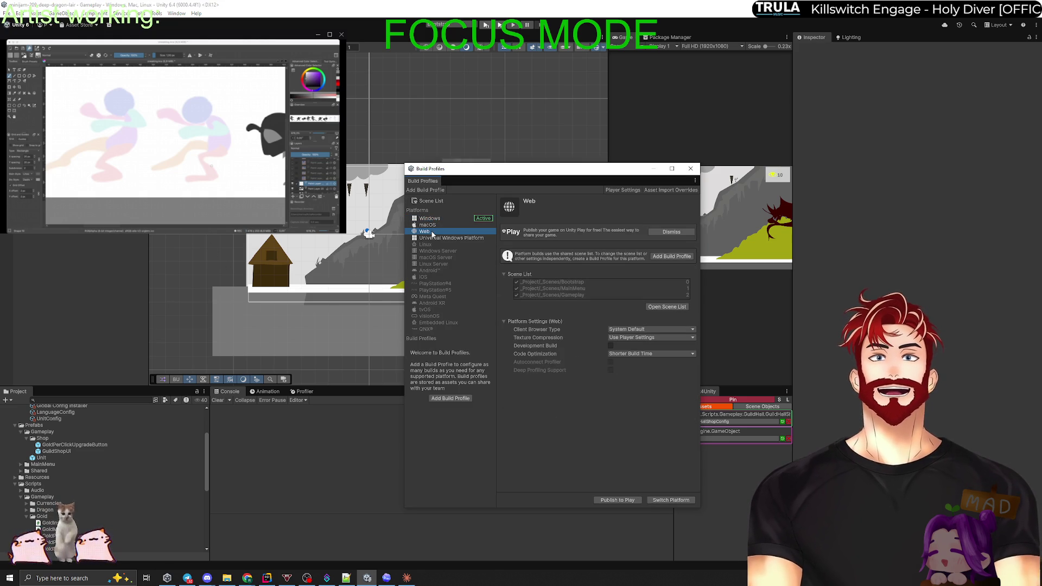
click(669, 500)
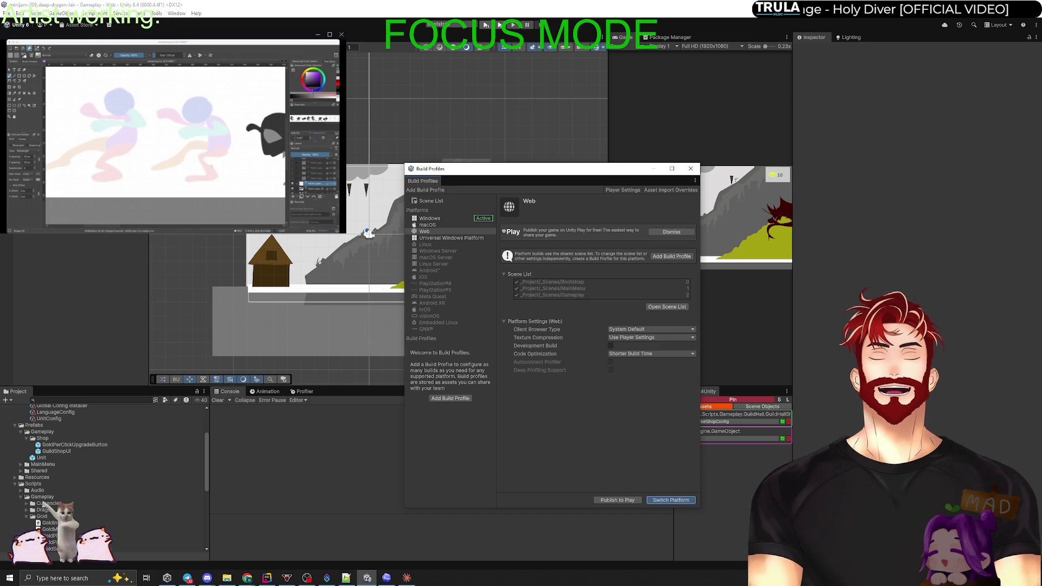
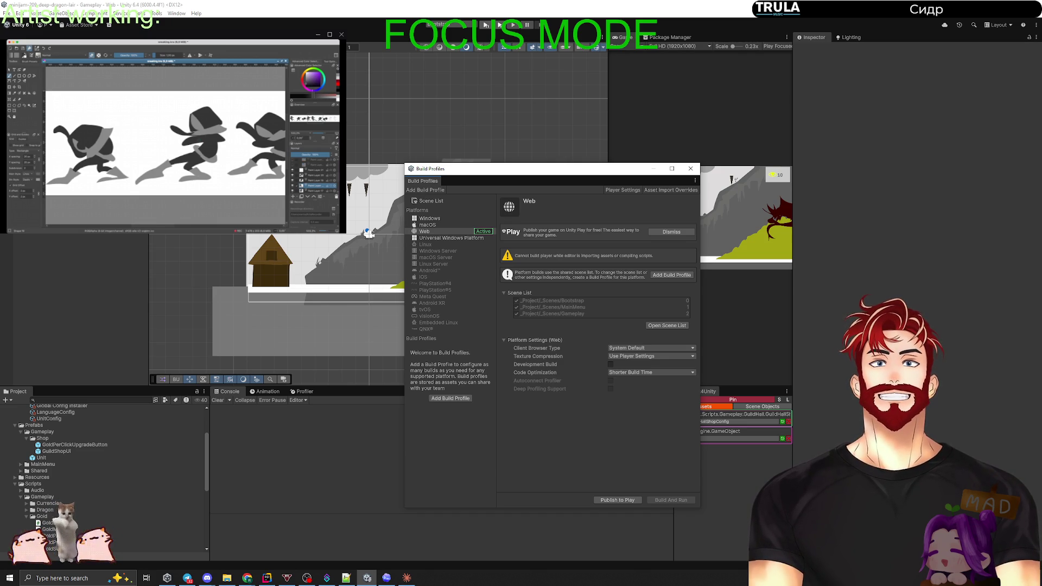
Leave Unity compiling scripts for the Web build profile, checking progress once before returning to Claude.
key(alt+Tab)
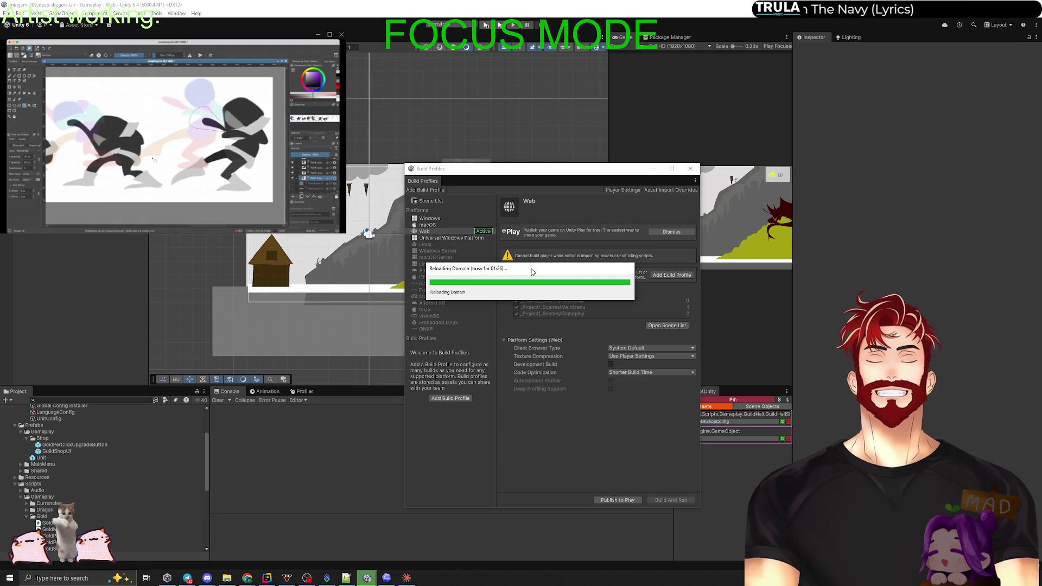
click(407, 579)
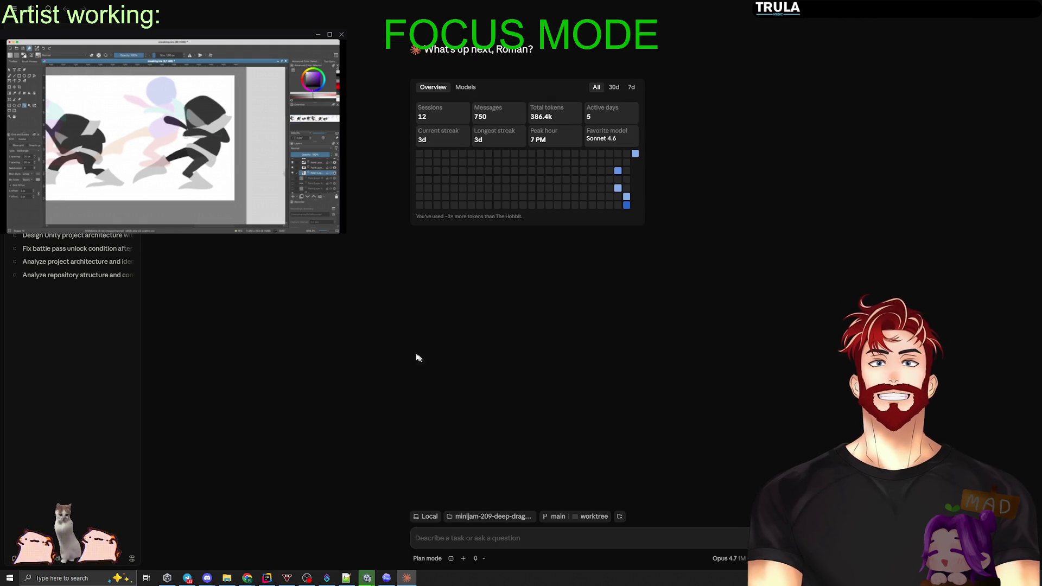
click(995, 16)
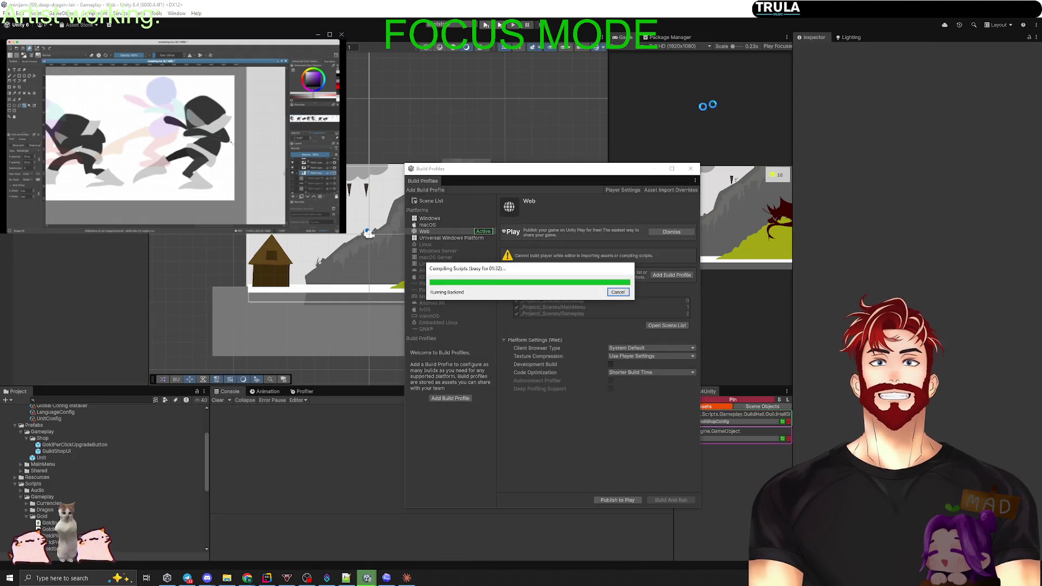
click(407, 578)
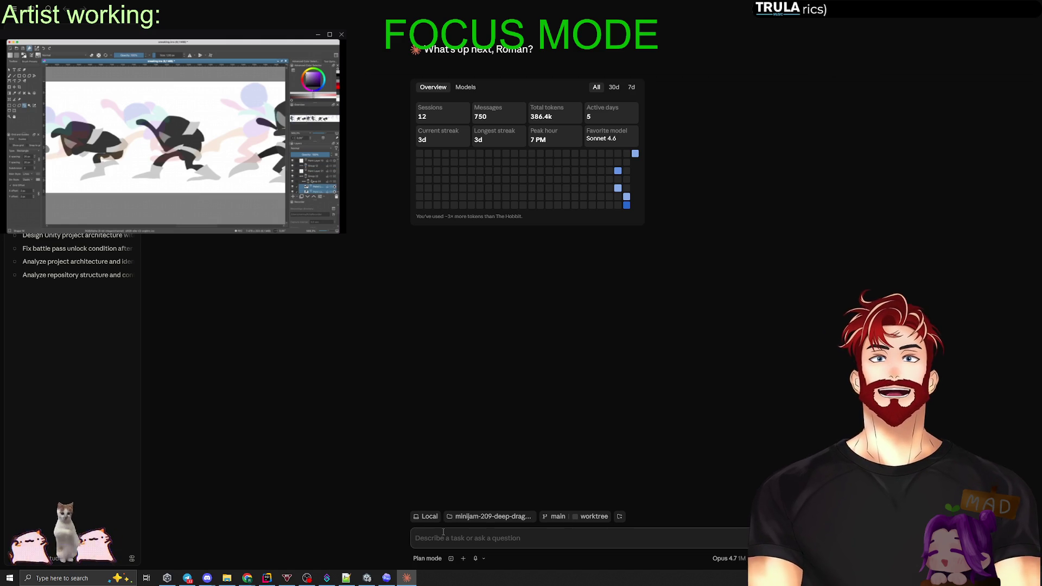
Type a Claude request for a dragon 'раздражения' (irritation) bar, asking for several name suggestions.
text(Lfdfq)
key(ctrl+a)
text(обав)
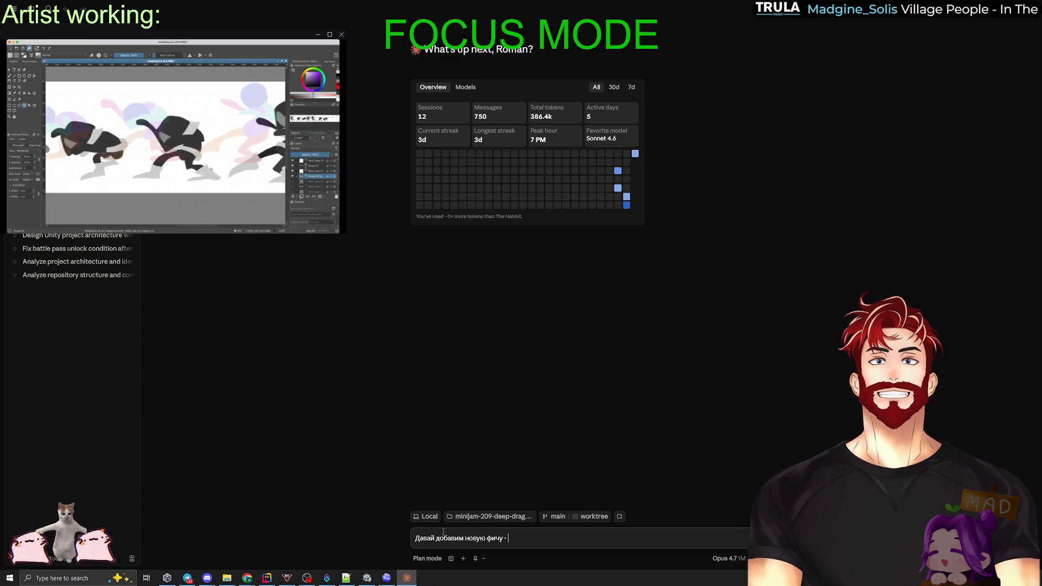
text(калу)
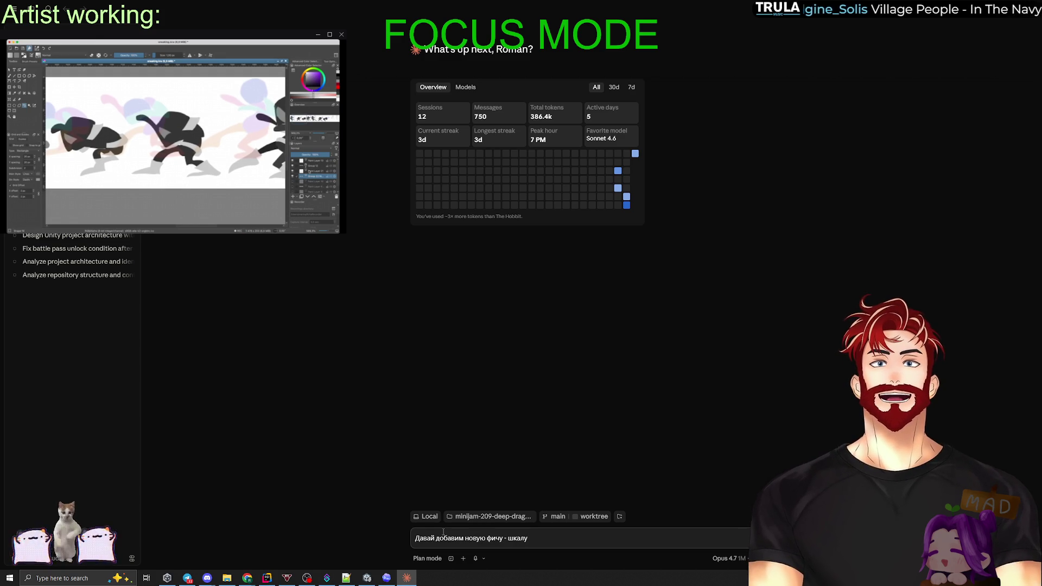
text( "пробуж)
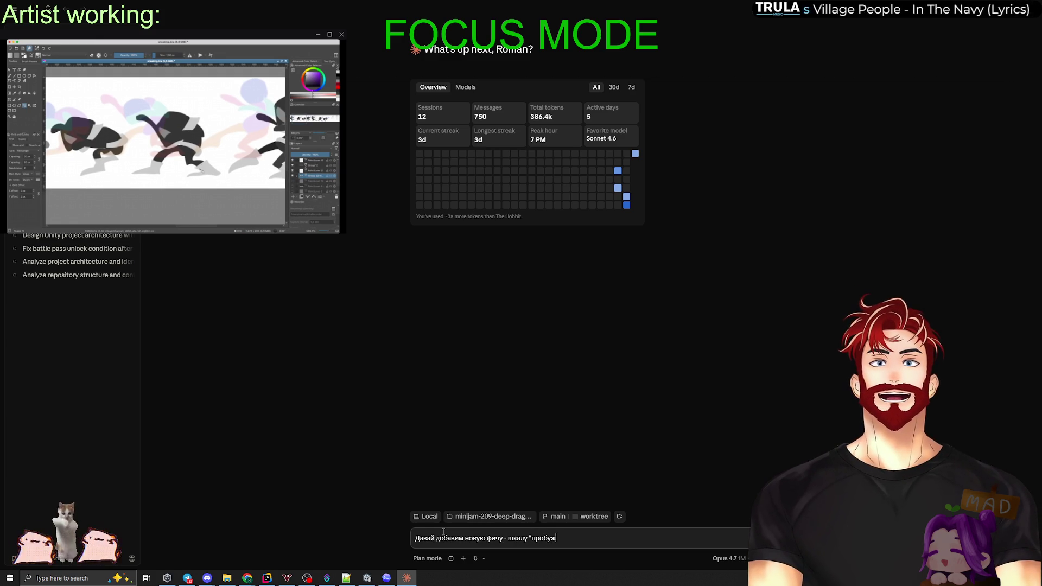
key(BackSpace)
key(BackSpace)
key(BackSpace)
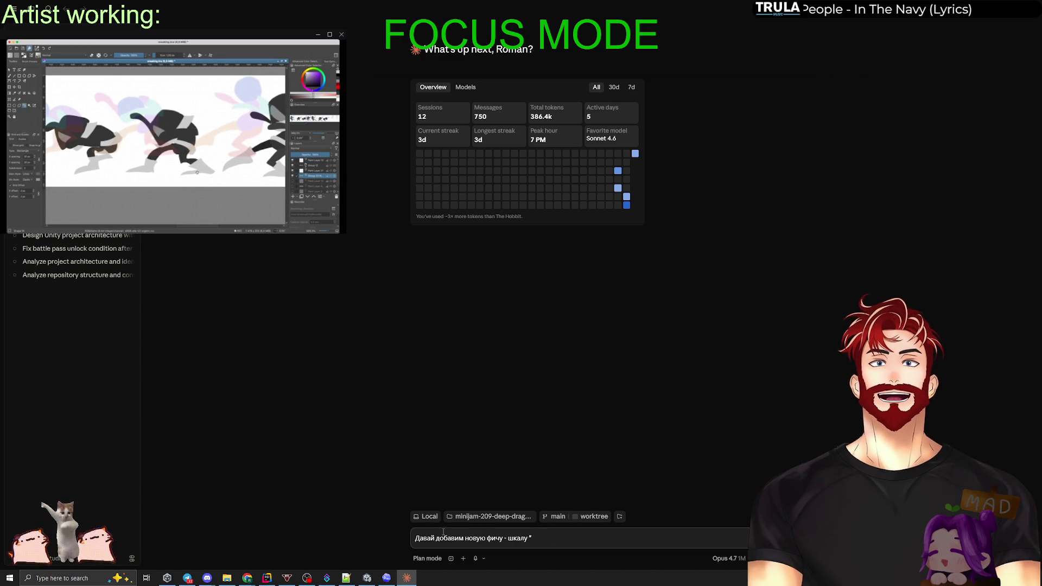
text(раздражения (кстати предлажи не)
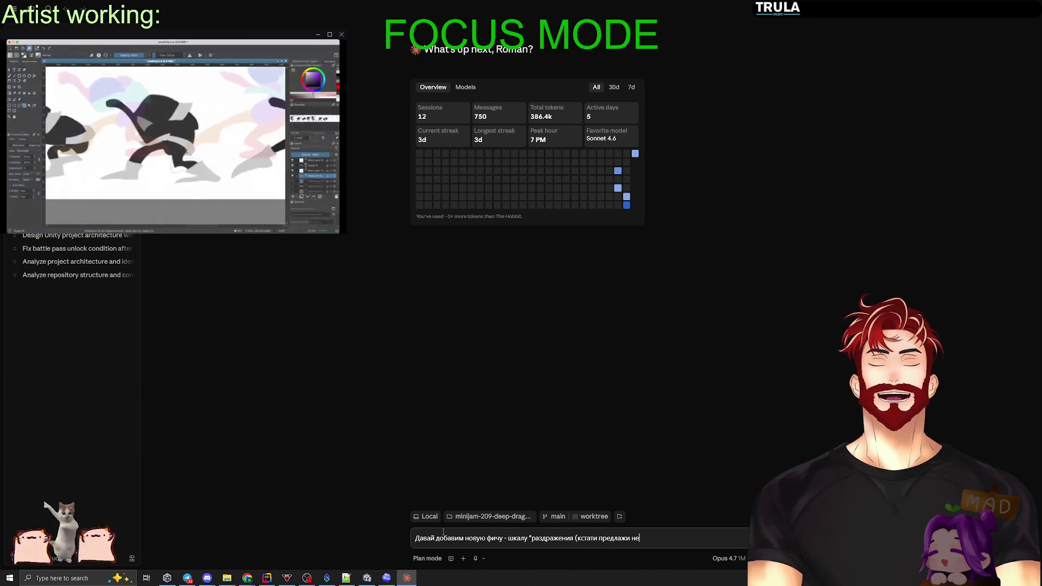
text(сколько имён, я п)
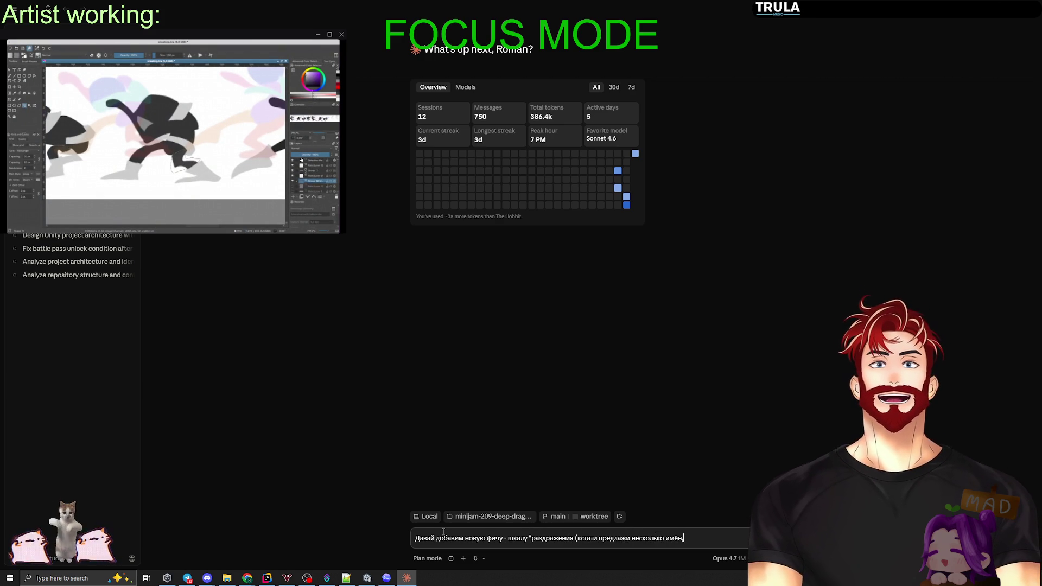
text(ока )
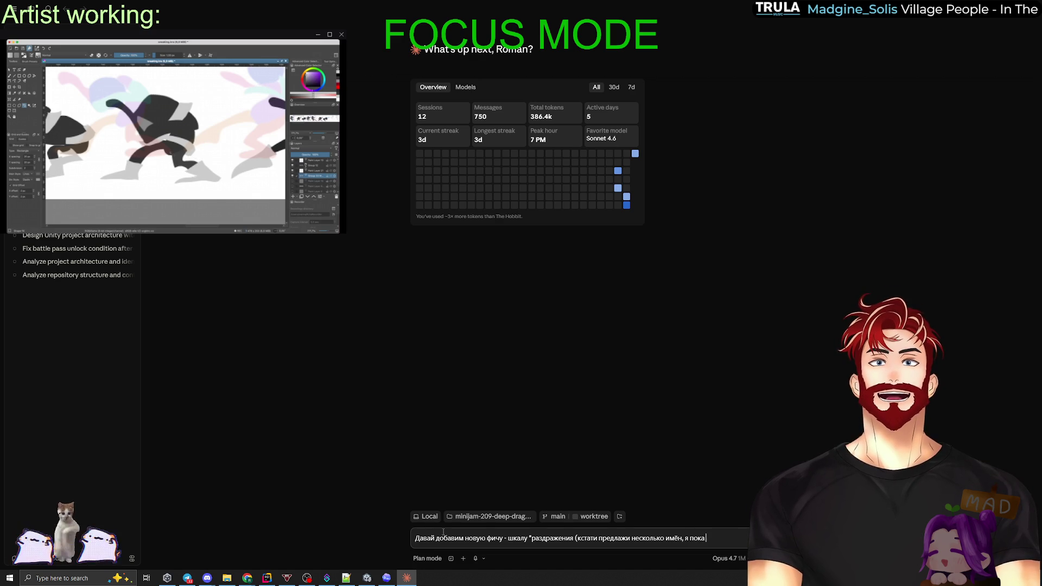
text(не очень понимаю ка)
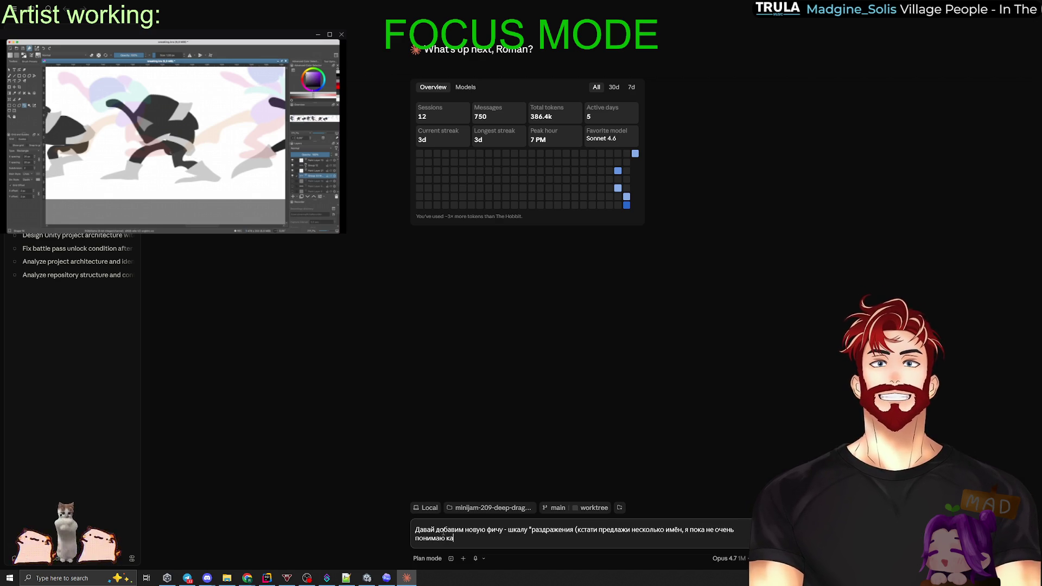
text(к её навзать).)
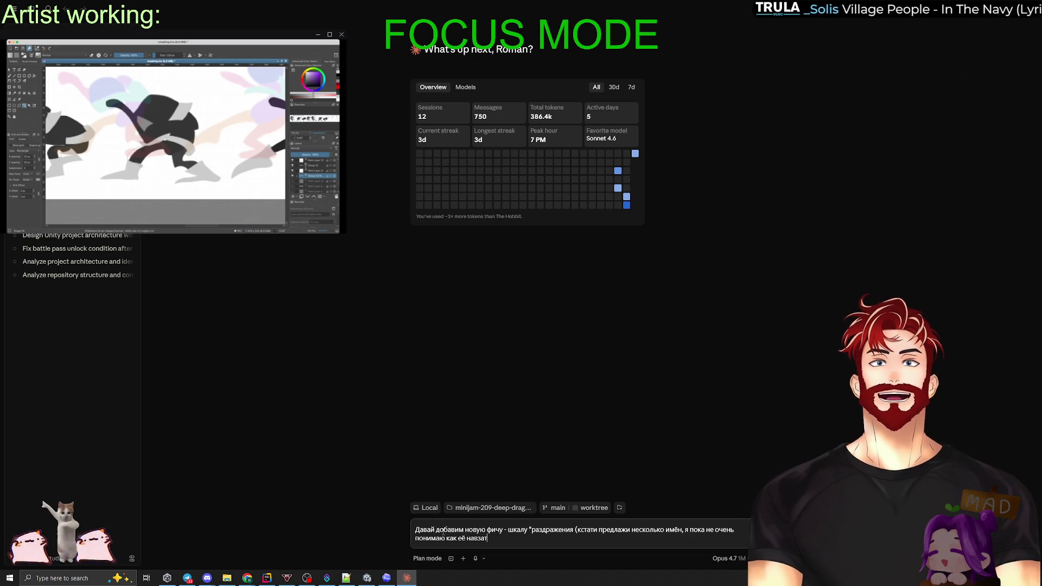
Add a line explaining the bar fills from actions such as movement, then bring up Task Manager.
key(shift+Return)
text(Что это такое?)
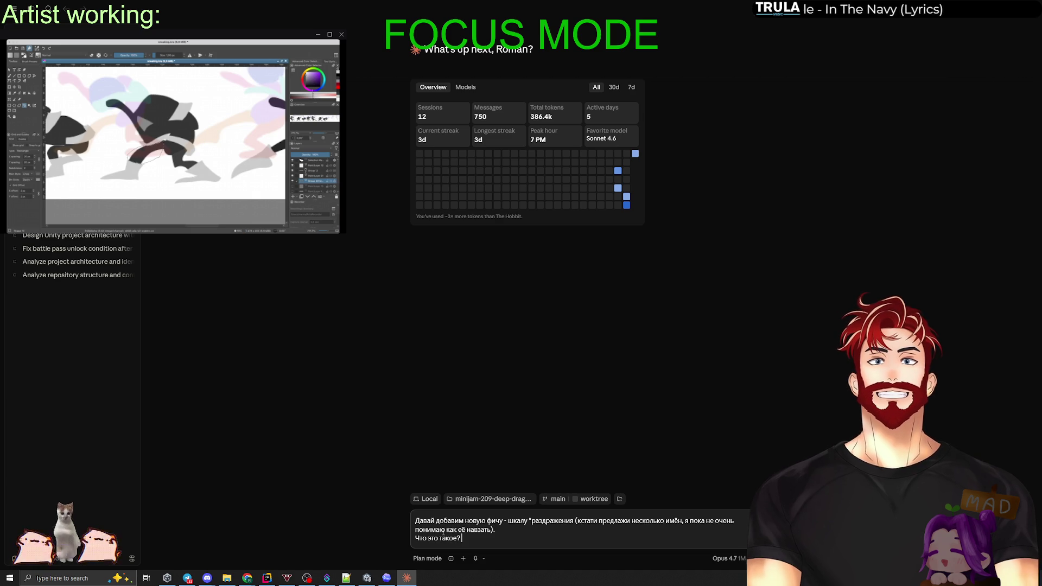
key(BackSpace)
text(: Над дракон)
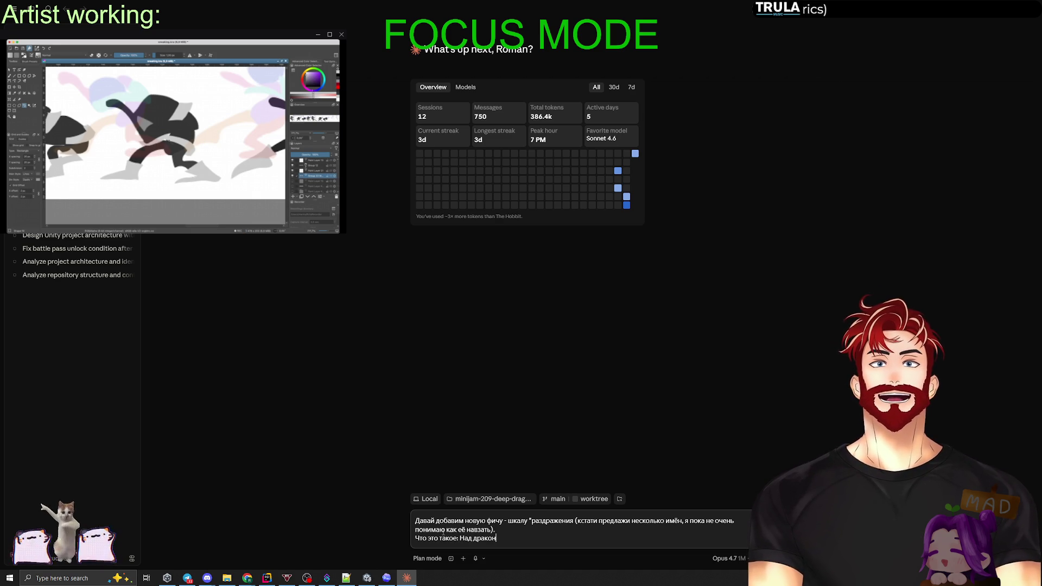
text( появляет)
text(ся бар (шкала)
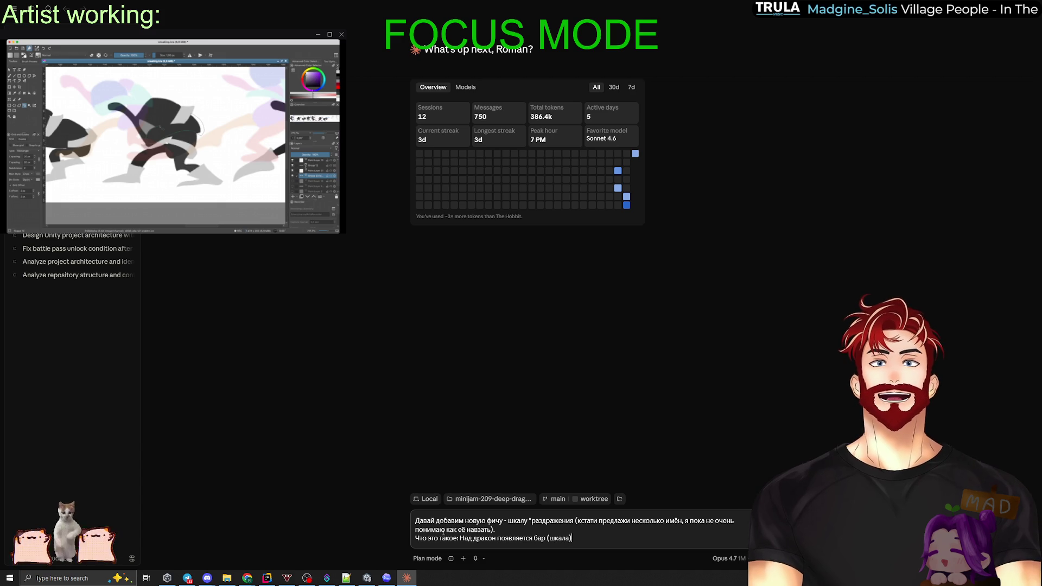
text(заполянется)
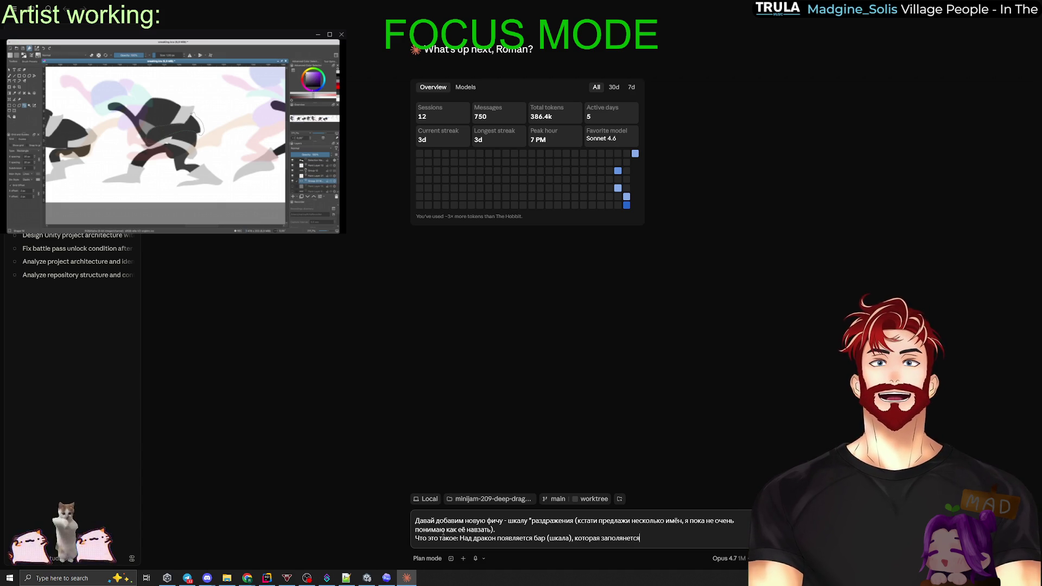
text(ел)
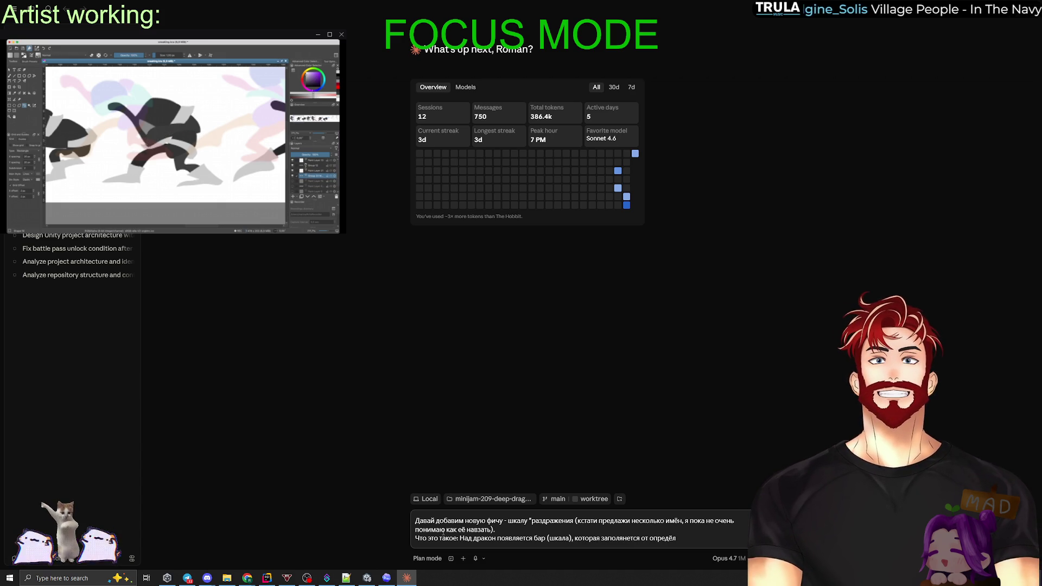
text(ённых действий)
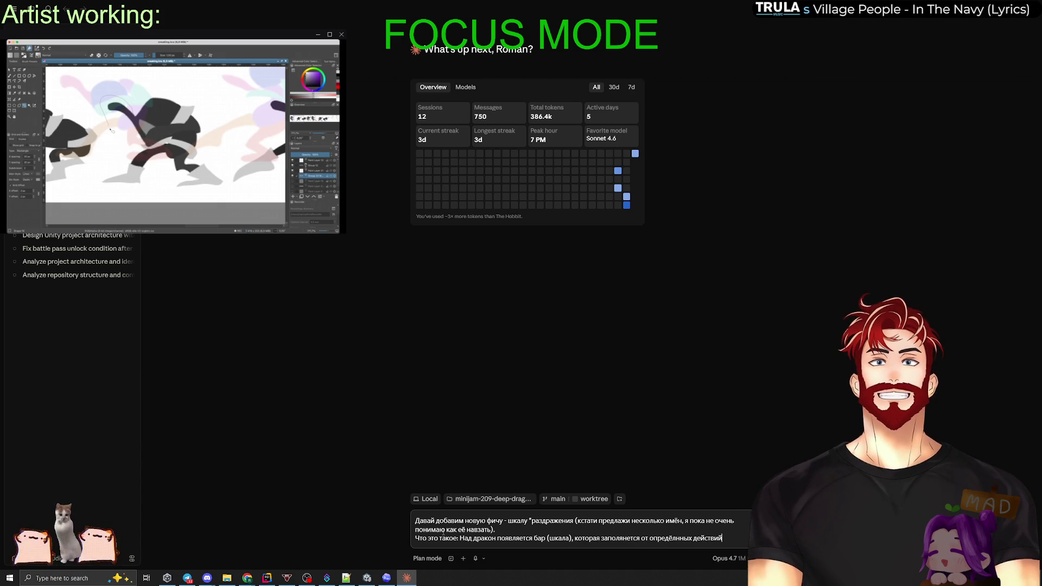
text(, напри)
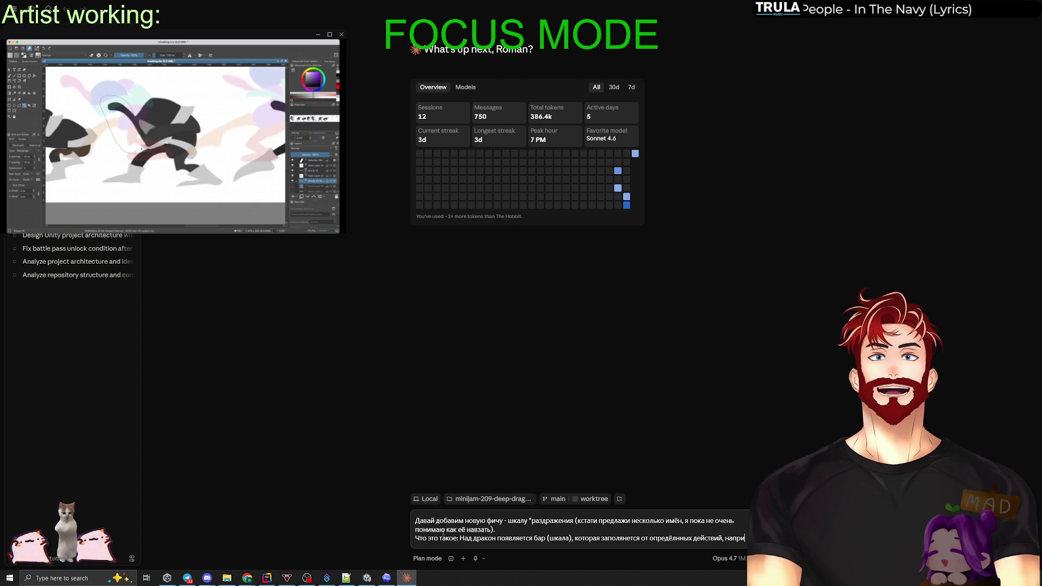
text(мер от движения юнитов внутри пещеры)
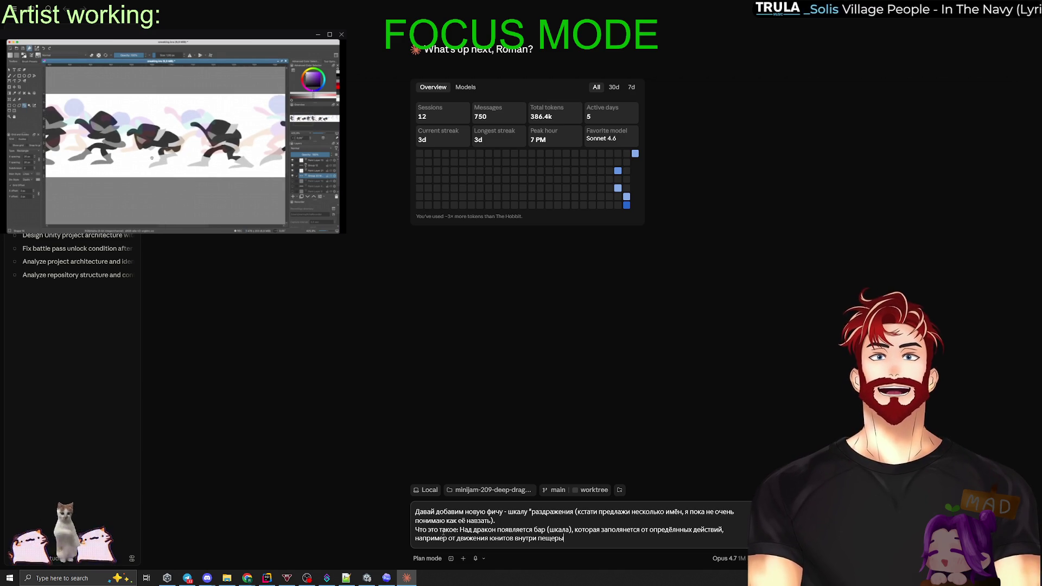
key(ctrl+shift+Escape)
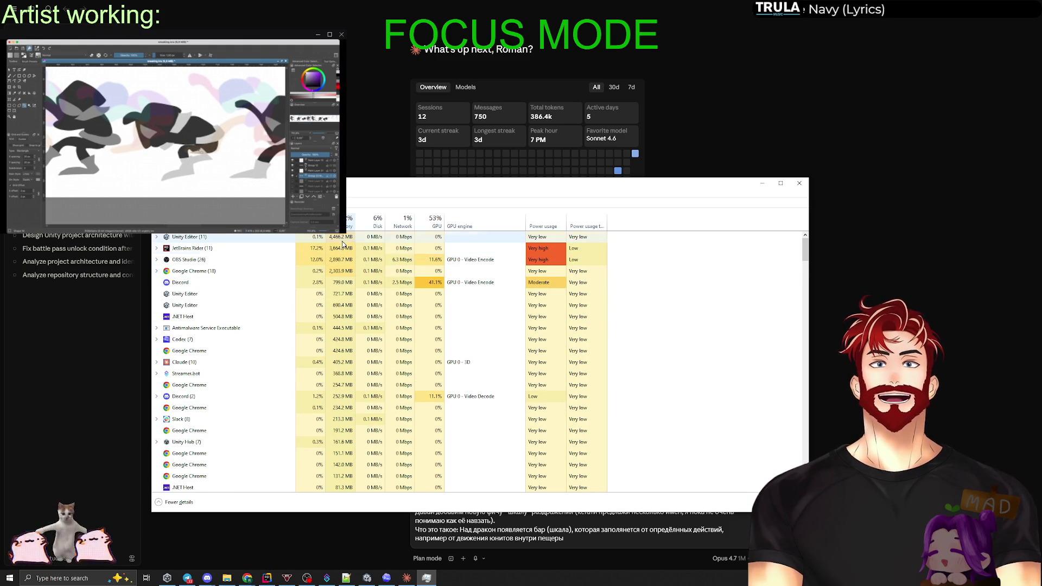
Close Task Manager, launch and close Control Panel via Run, then return to the Miro board in Chrome.
click(799, 184)
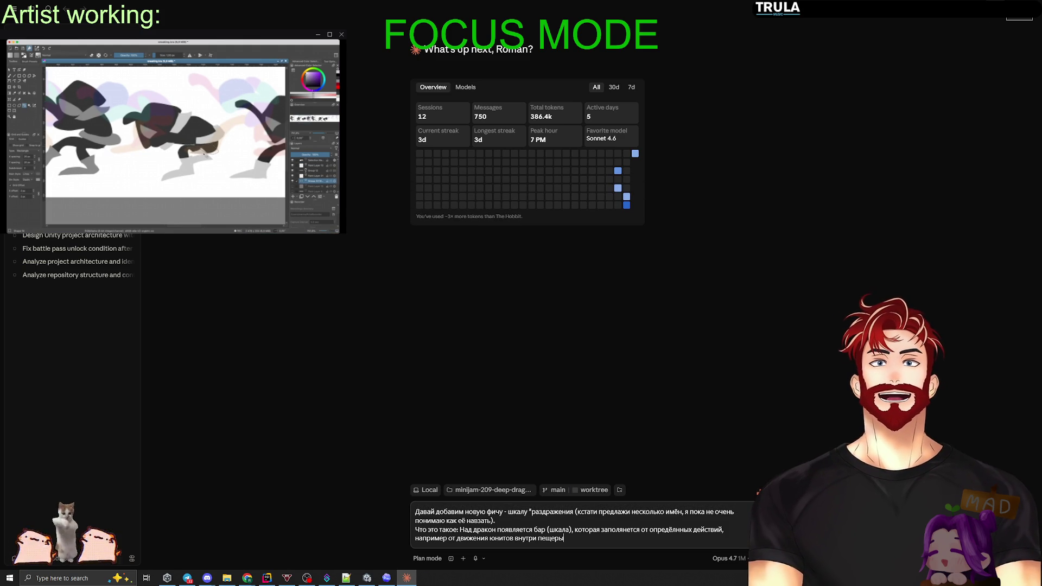
key(super+r)
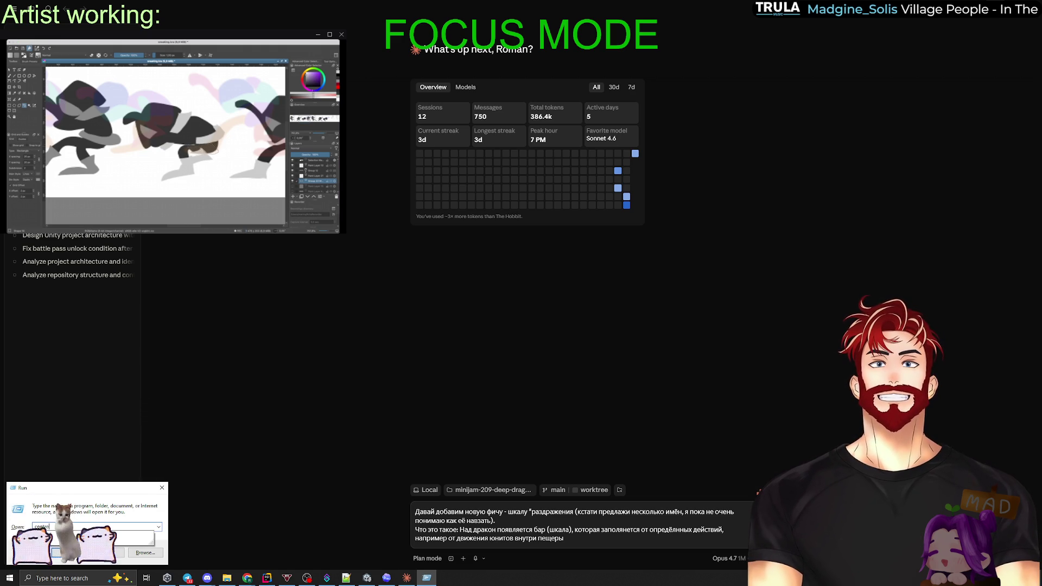
key(Return)
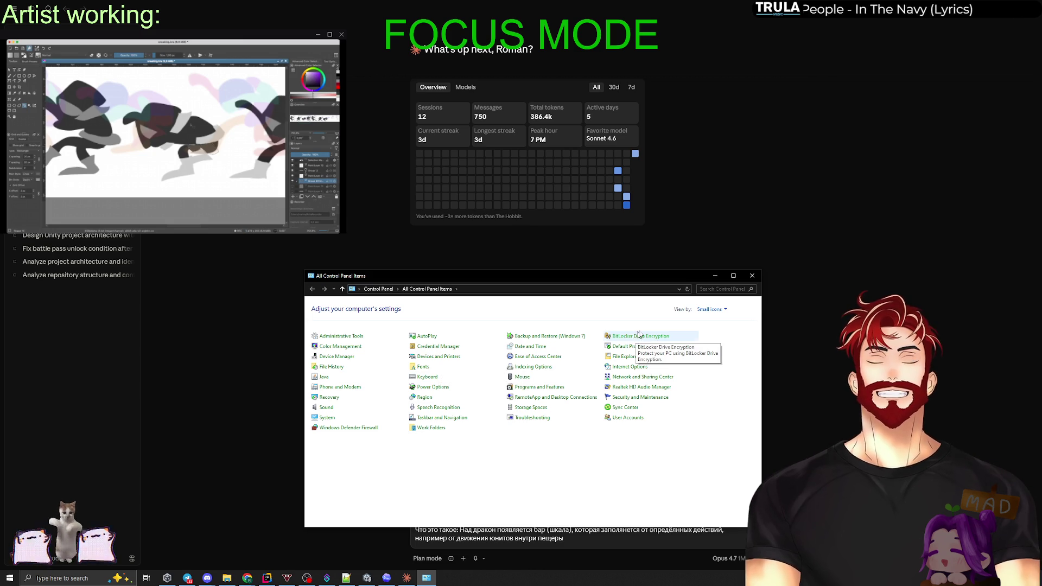
key(alt+F4)
key(alt+Tab)
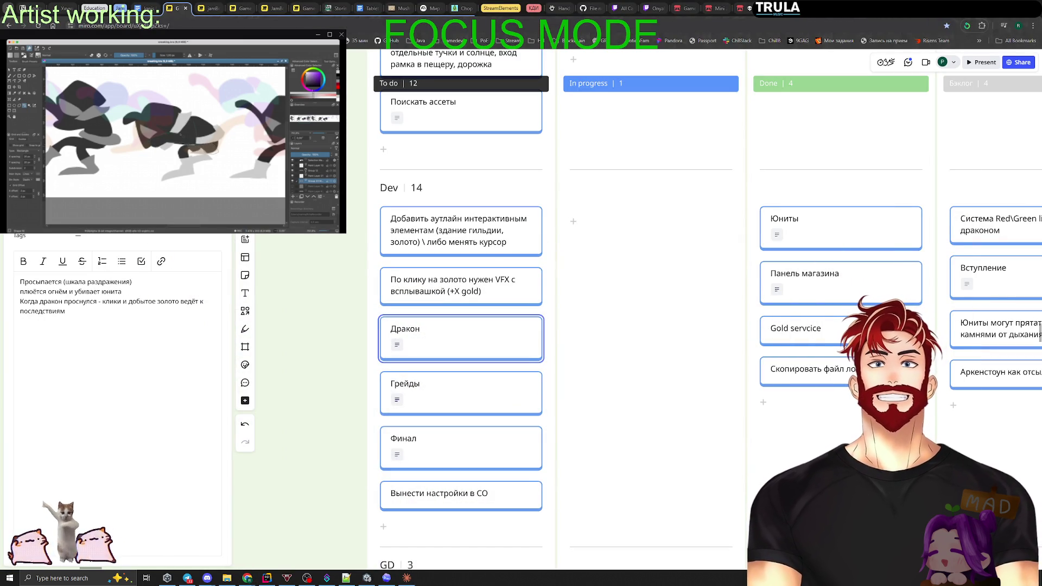
Show the Settings About page (32 GB RAM, Ryzen 5 3600, RTX 2060) moved up-left, then open Task Manager.
key(super+i)
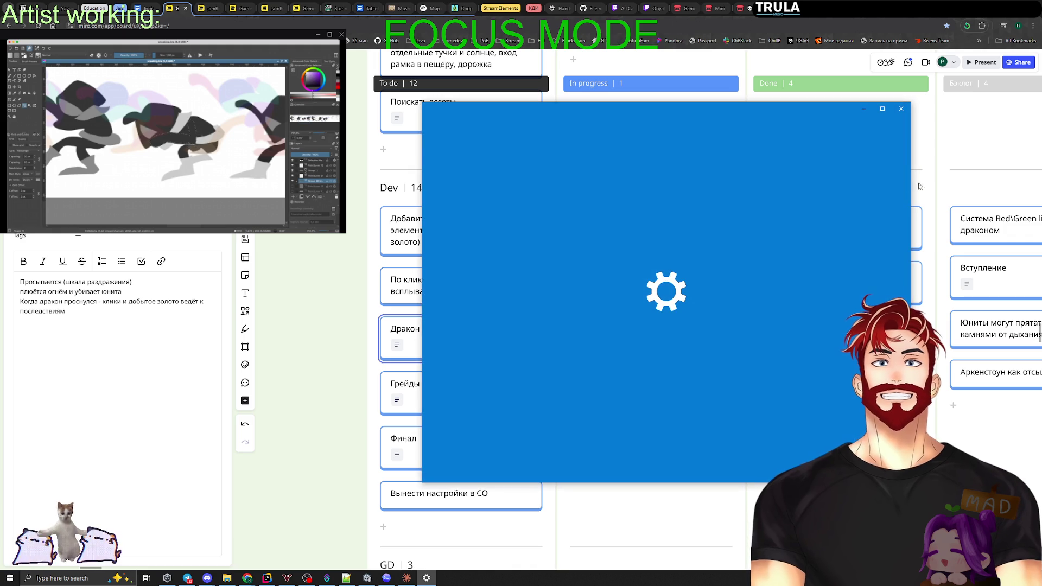
click(406, 579)
click(428, 579)
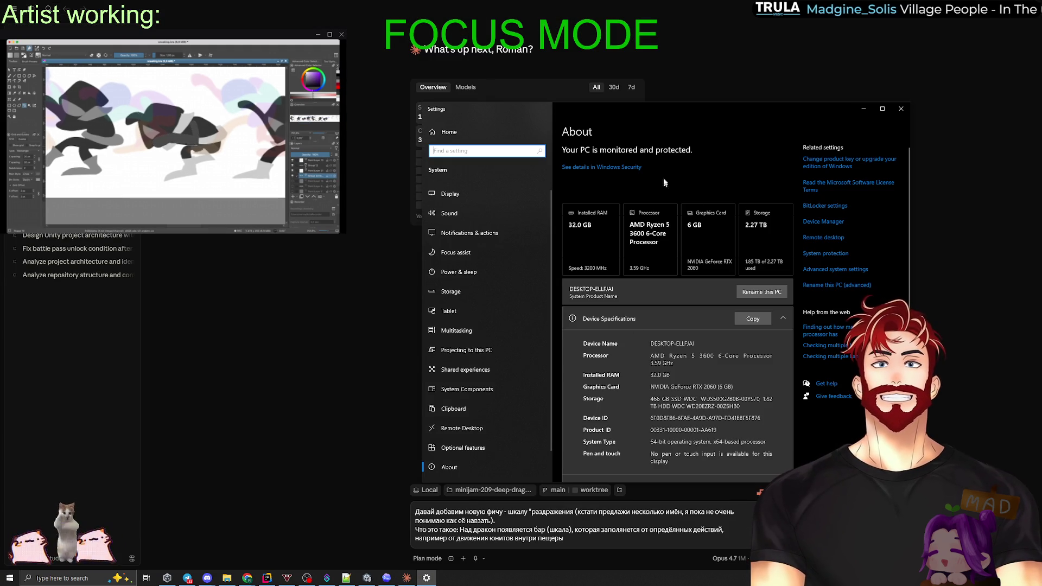
drag(675, 117, 492, 78)
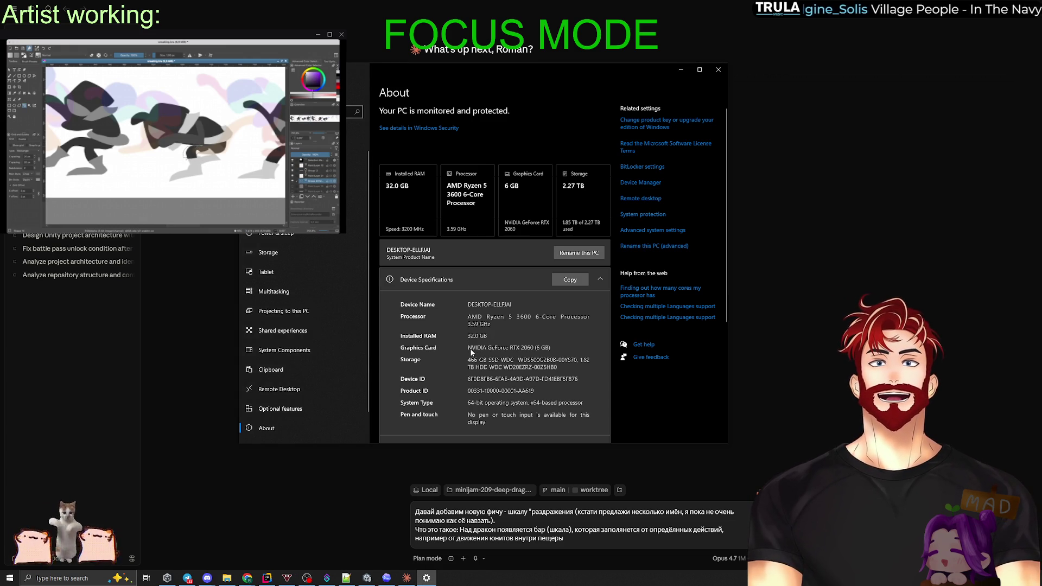
key(ctrl+shift+Escape)
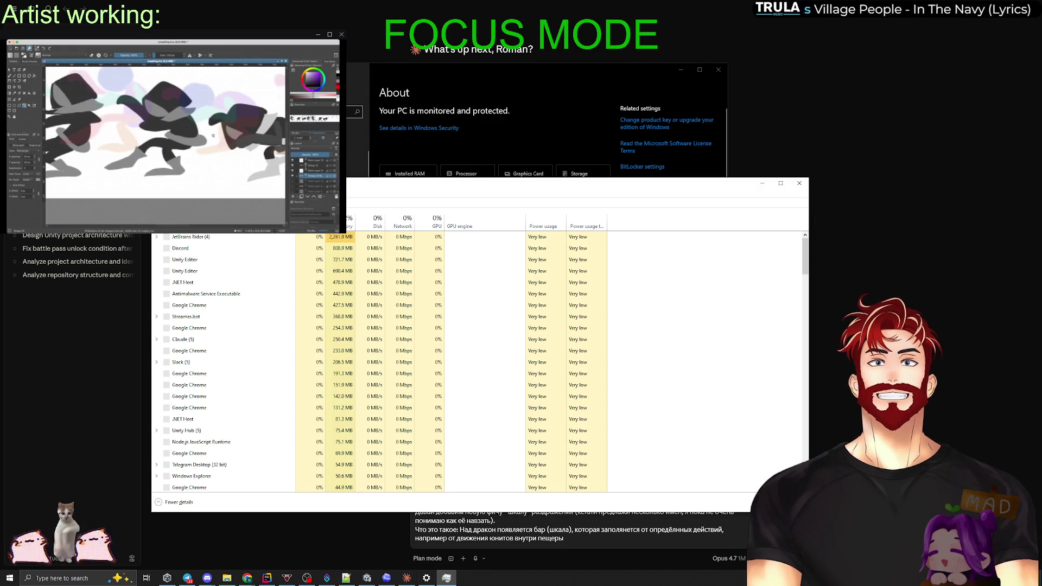
View Task Manager's Performance graphs, going from Ethernet to the Memory usage details.
click(206, 205)
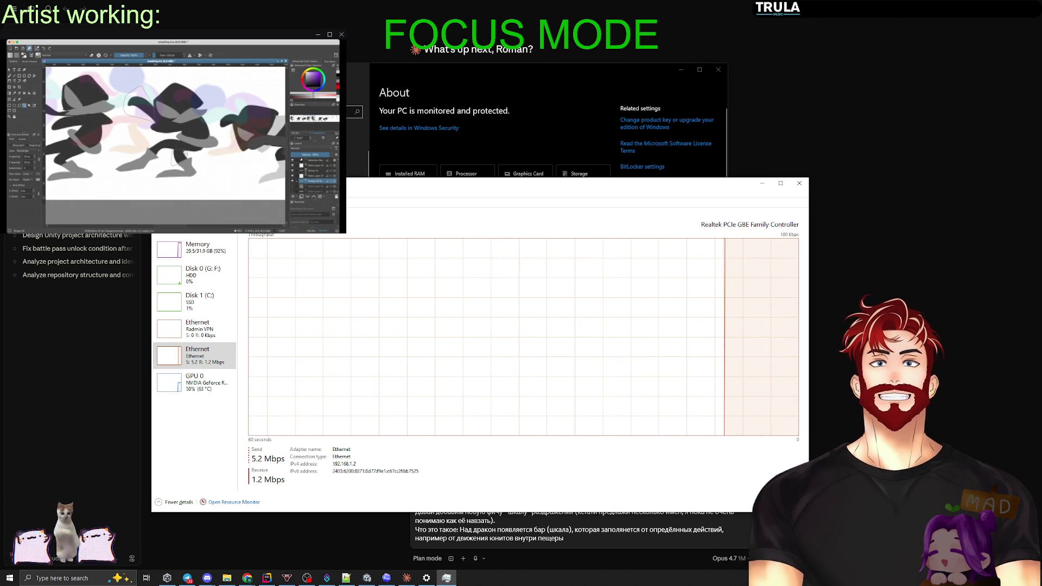
click(196, 255)
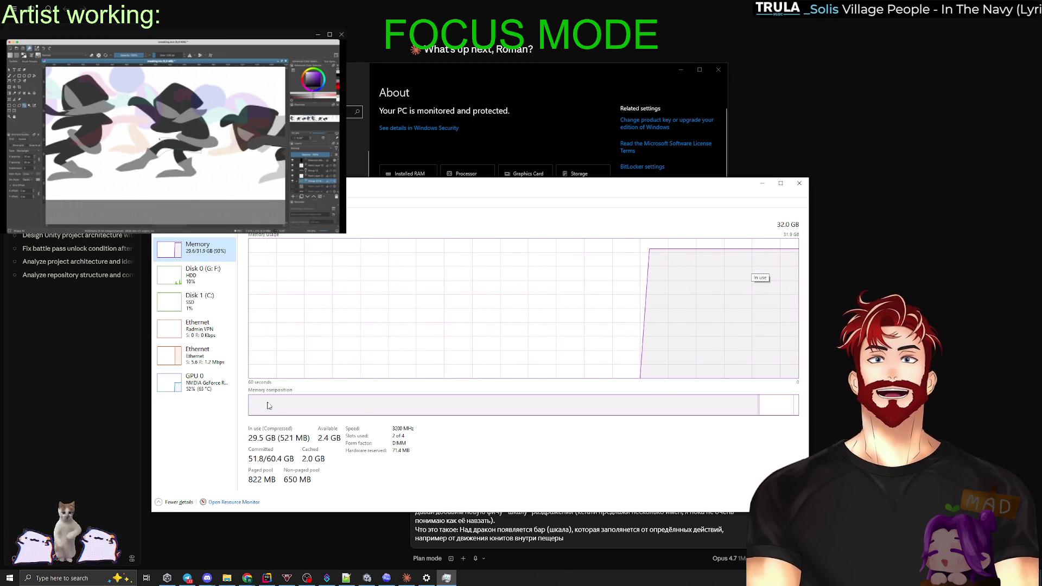
mouse_move(277, 407)
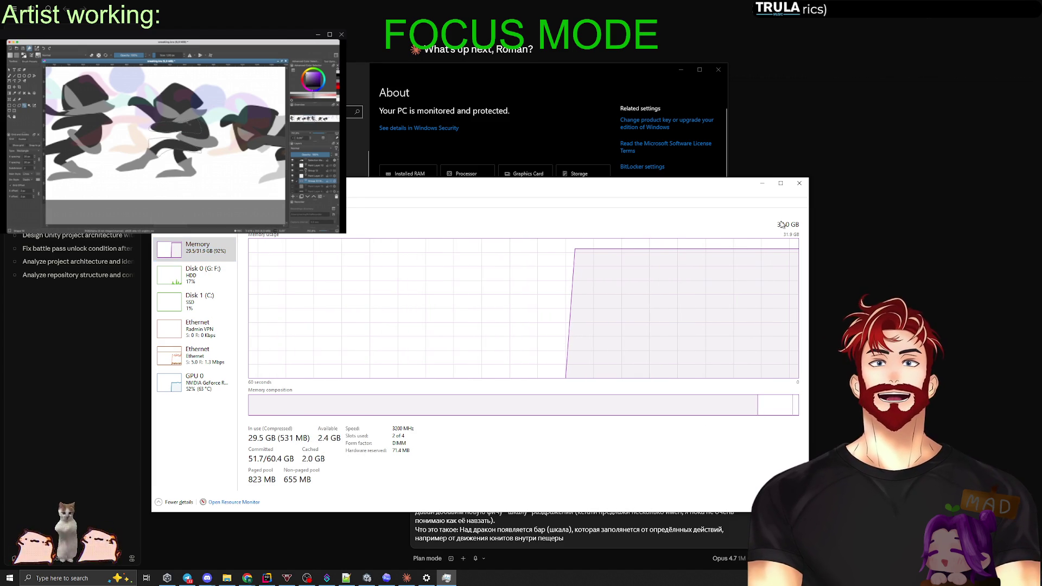
Scroll down and back up through the list of running processes.
click(168, 199)
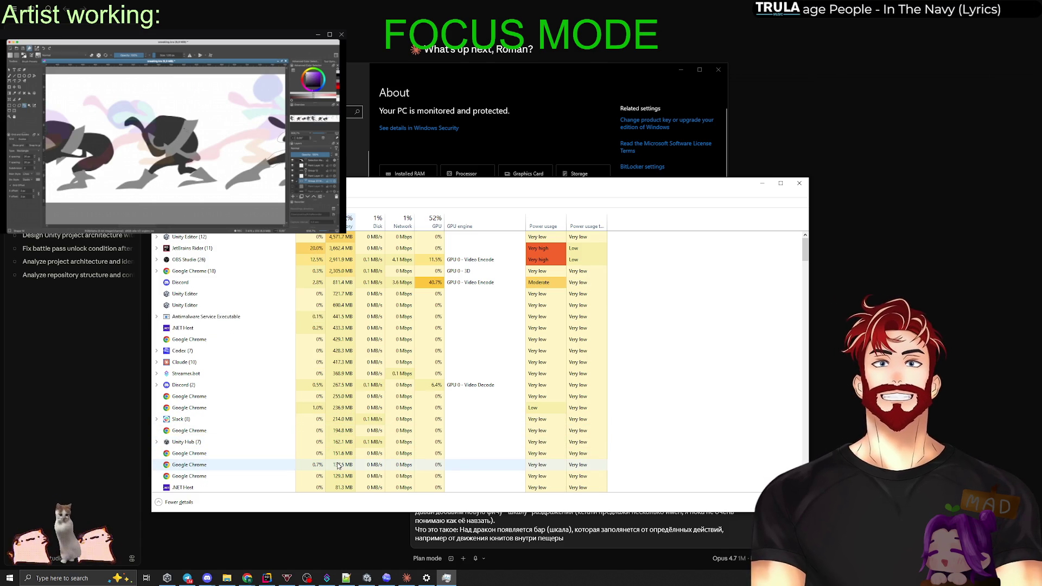
scroll(338, 466, down, 8)
scroll(342, 461, down, 10)
scroll(344, 461, down, 10)
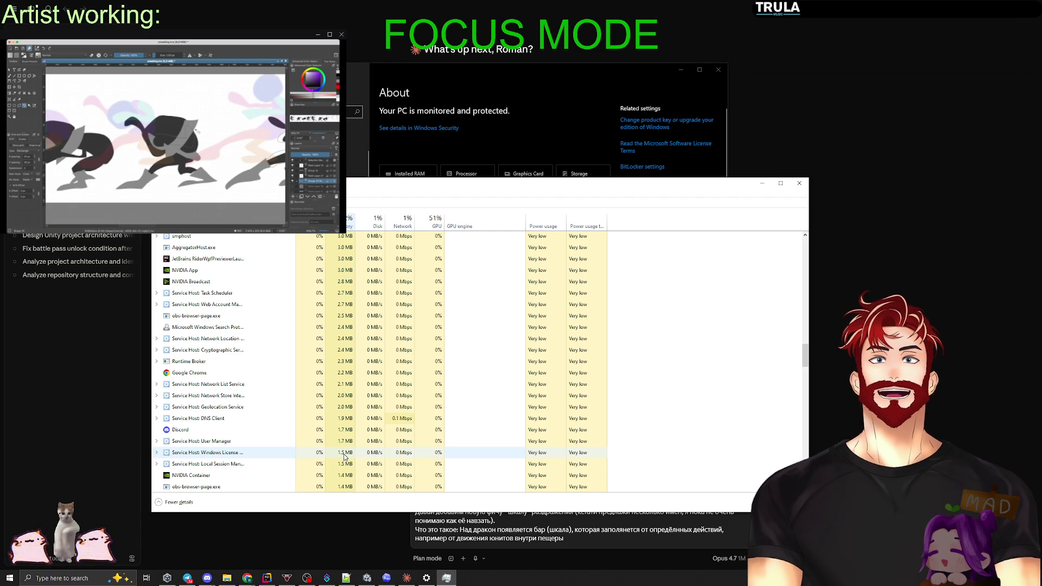
scroll(344, 458, up, 10)
scroll(344, 457, up, 15)
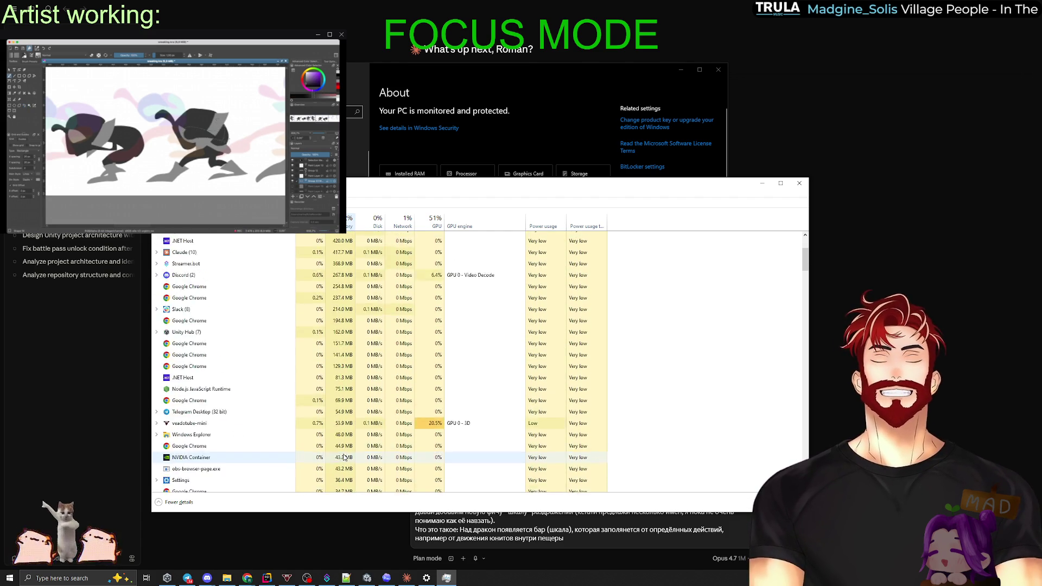
scroll(343, 458, up, 3)
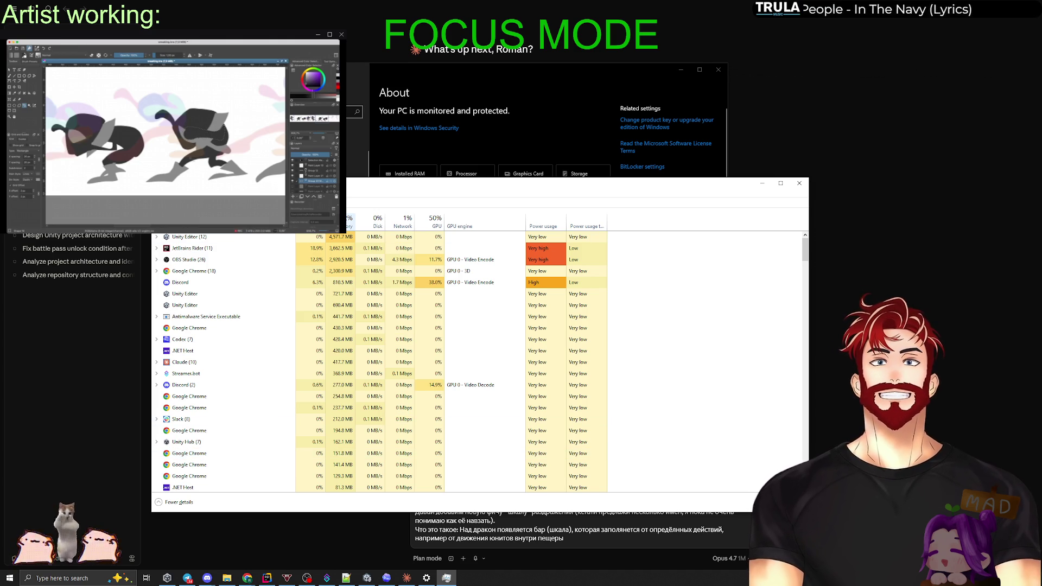
Return to the Memory performance view, minimize Task Manager, and move Resource Monitor into view.
key(ctrl+Tab)
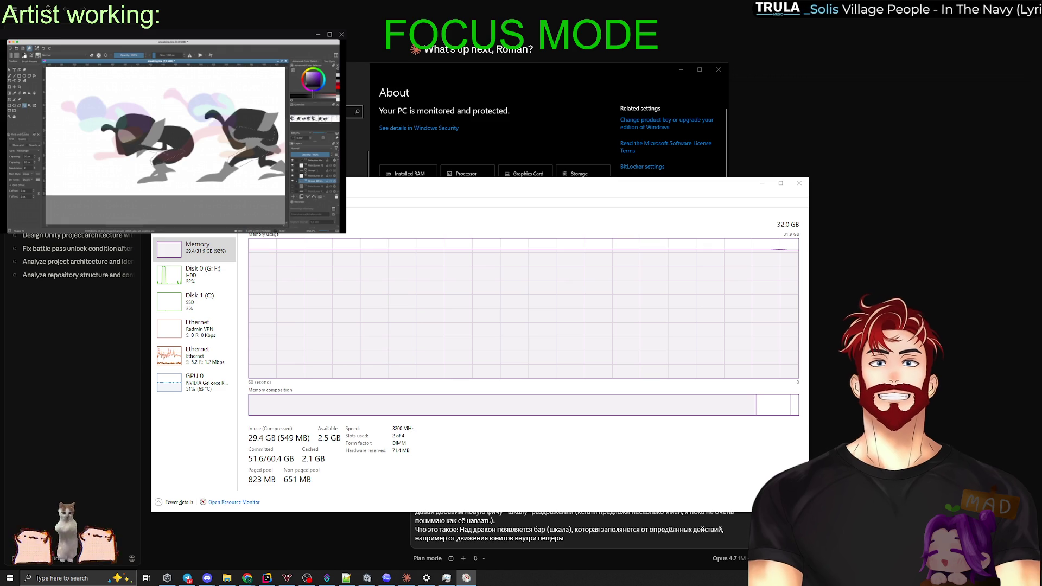
click(762, 183)
drag(646, 77, 574, 213)
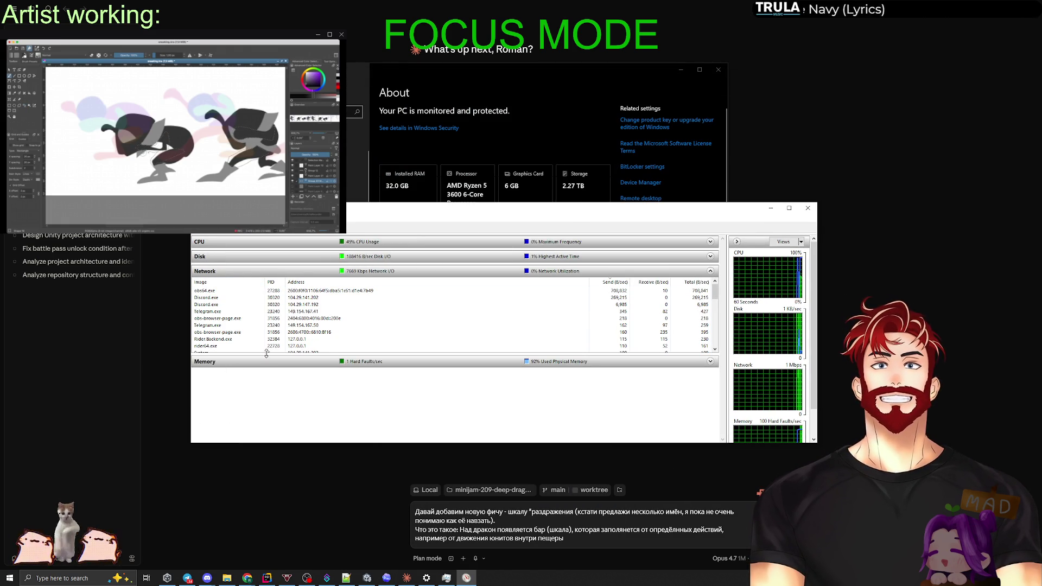
Collapse Resource Monitor's Network pane and expand the Memory process list to show more rows.
drag(268, 353, 272, 279)
click(247, 286)
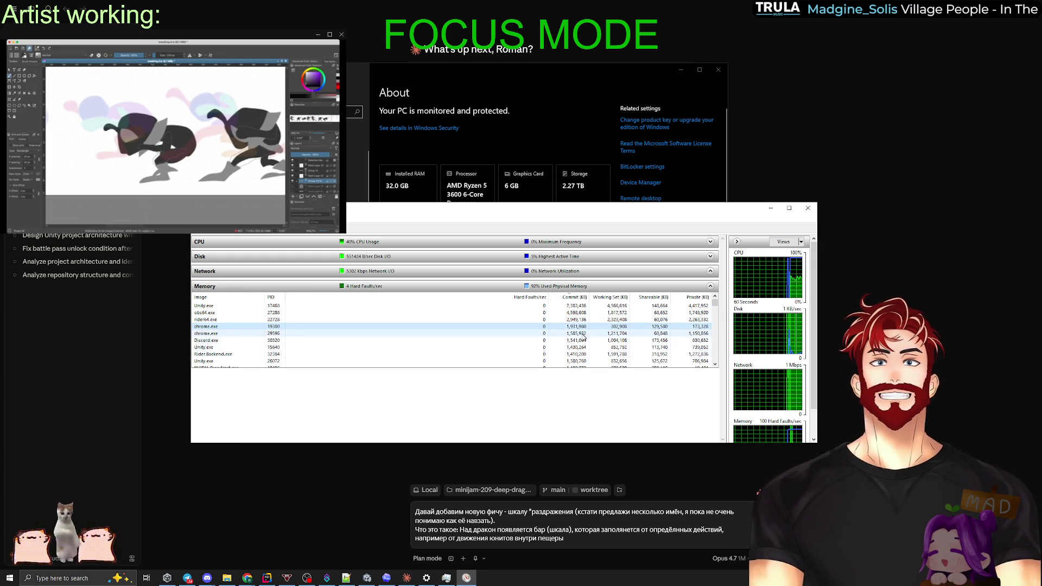
drag(591, 369, 593, 416)
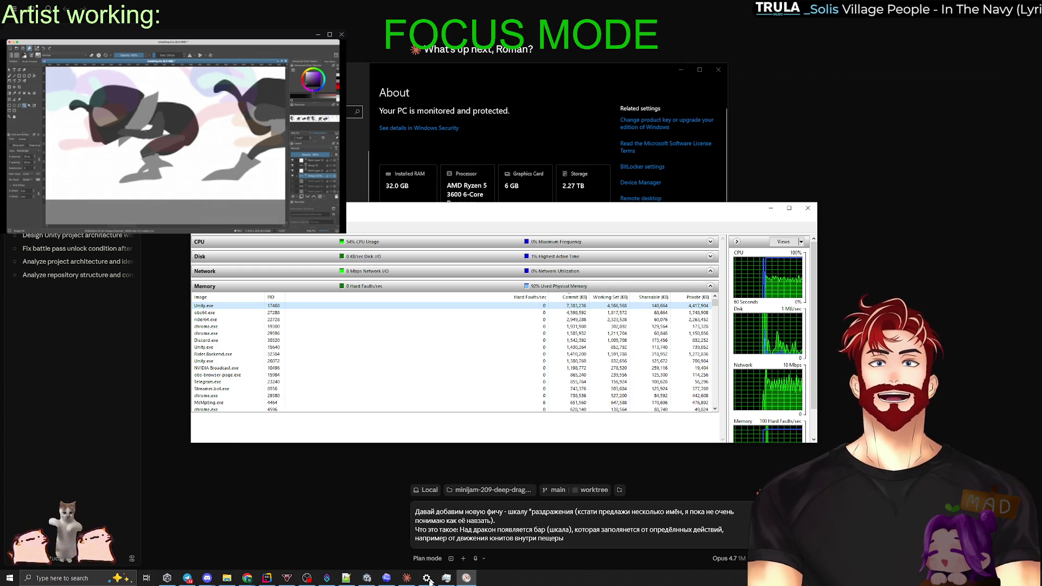
Bring Task Manager back to its Processes tab, then close it.
click(446, 578)
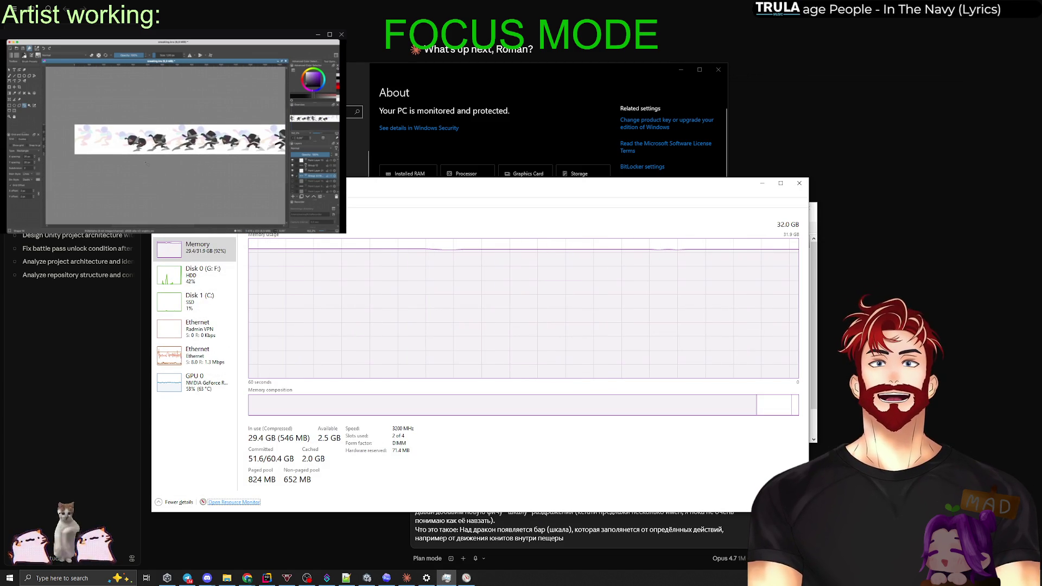
click(166, 202)
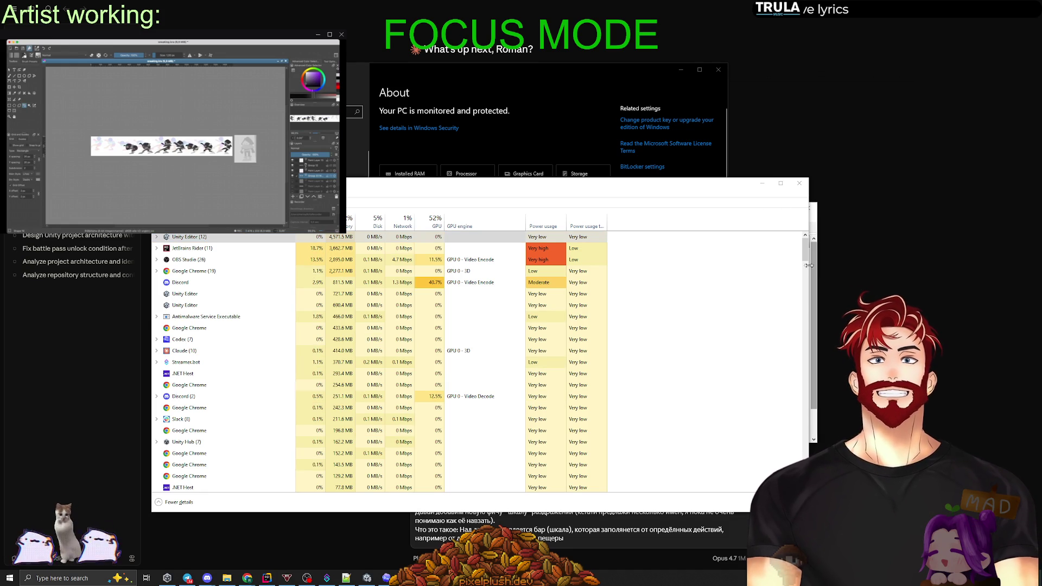
click(800, 183)
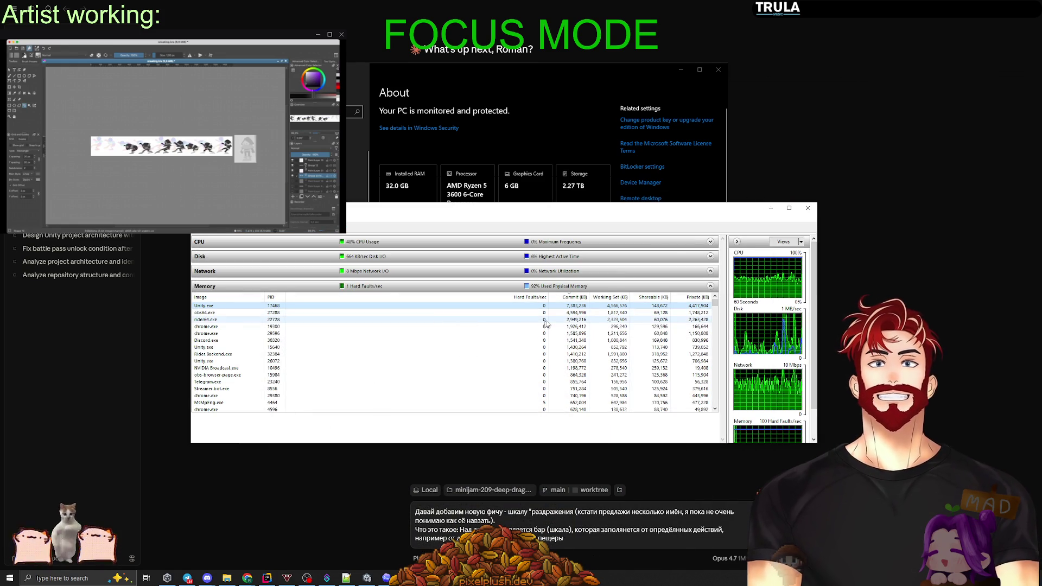
key(Down)
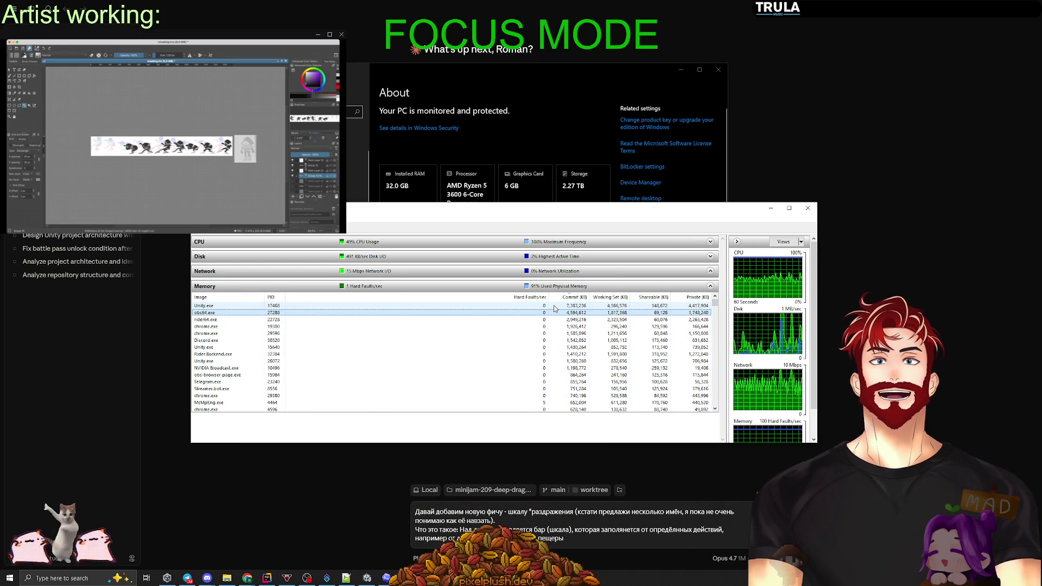
key(Down)
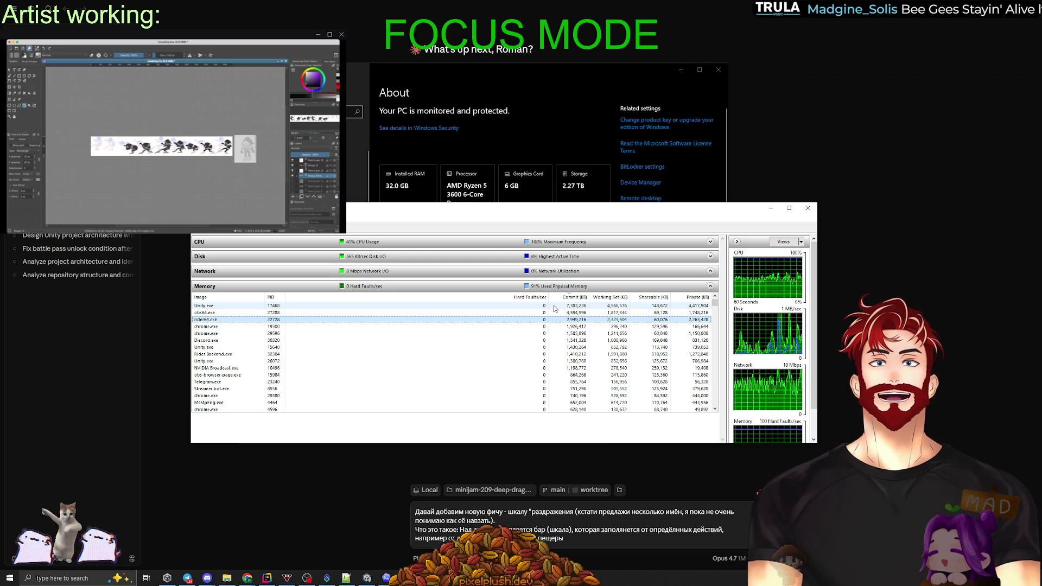
key(Down)
key(Down)
key(Down)
key(Down)
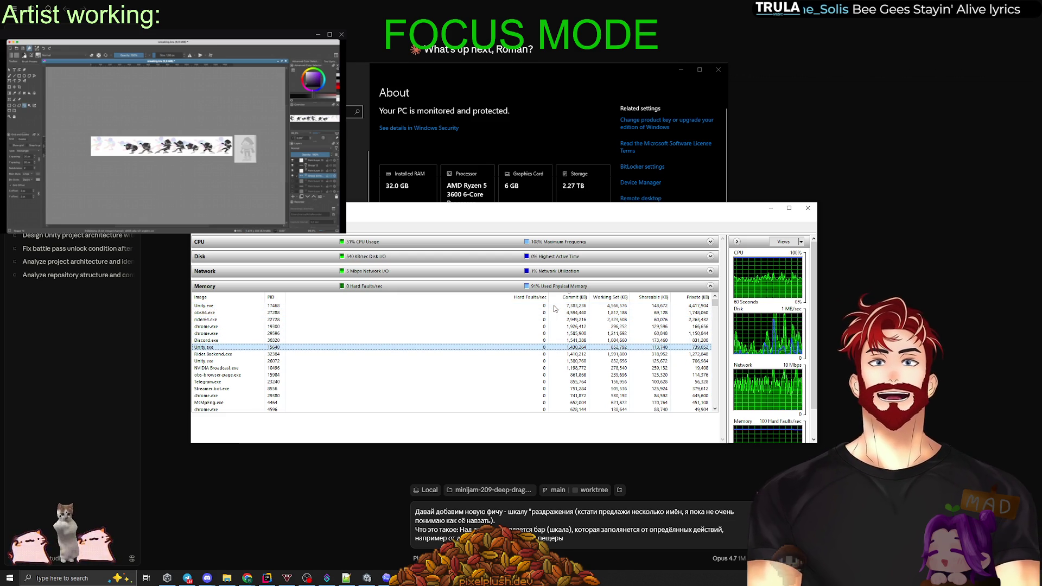
key(Up)
key(Up)
key(Up)
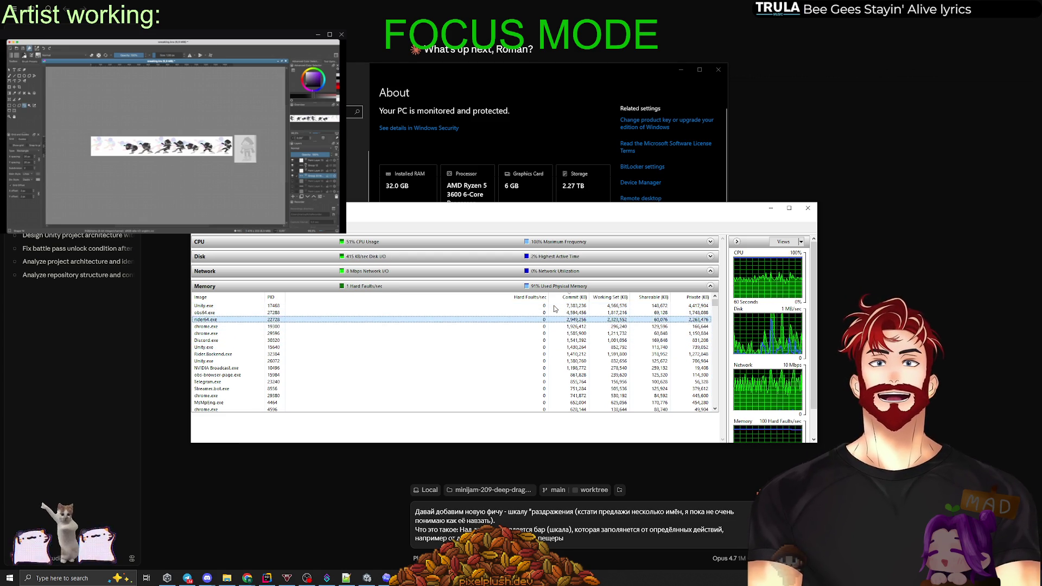
key(Down)
key(Down)
key(Down)
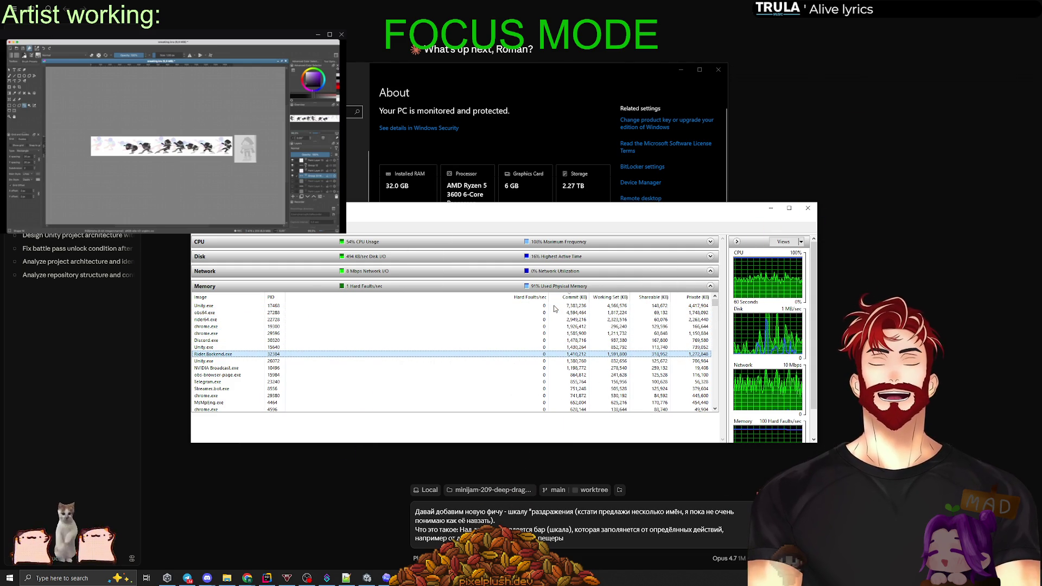
key(Down)
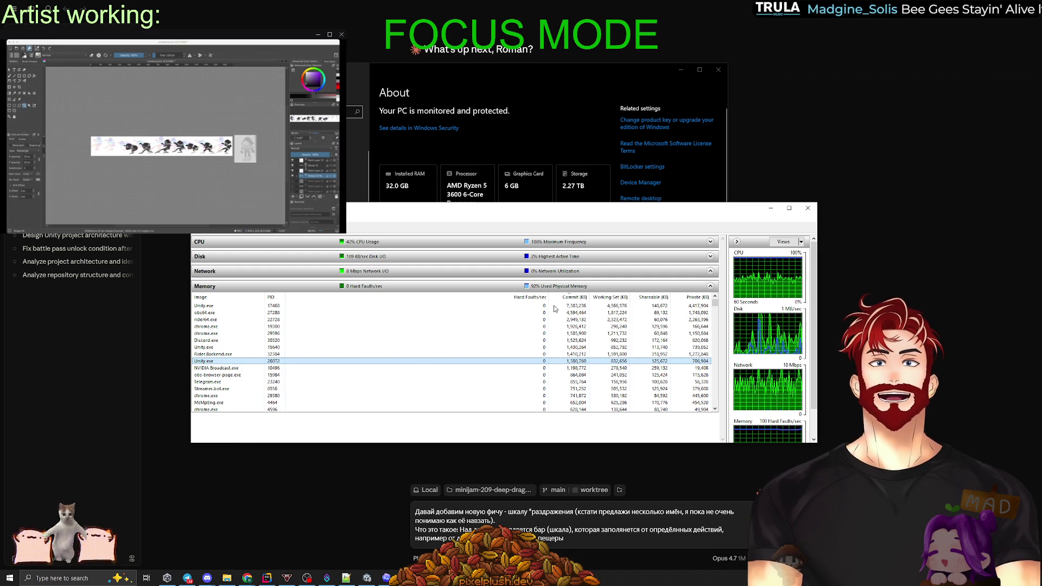
key(Down)
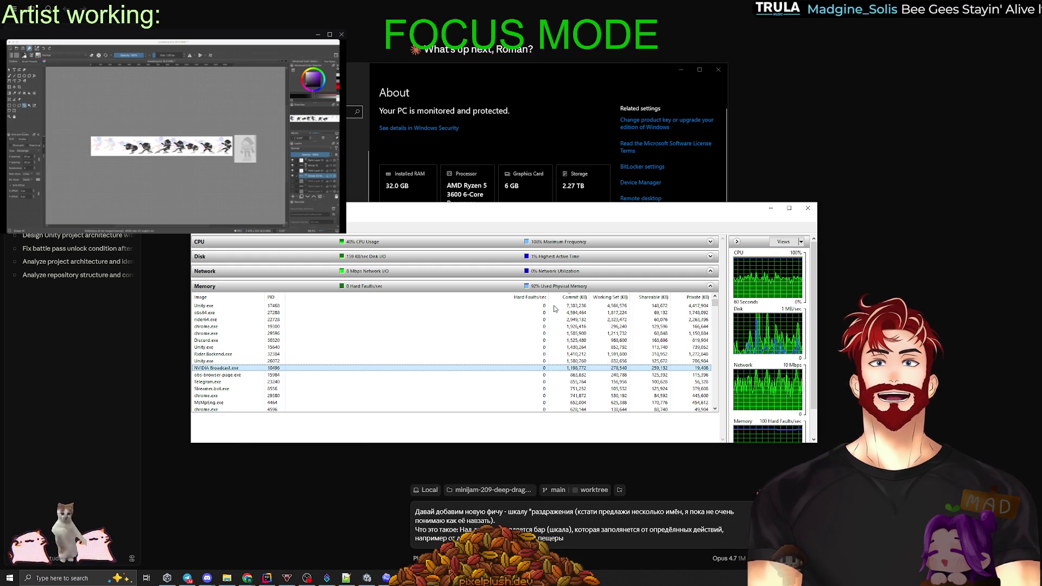
key(Down)
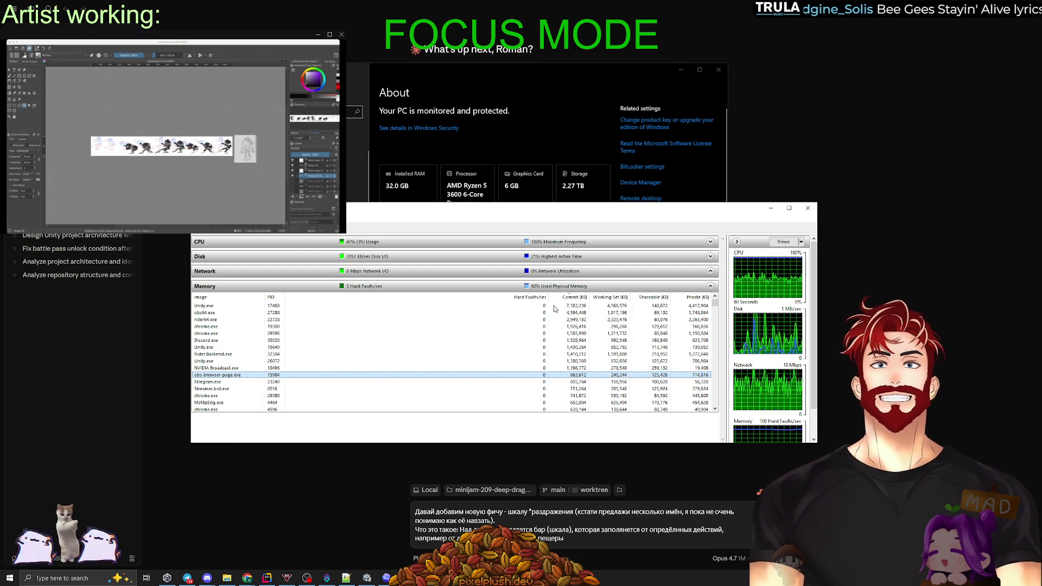
key(Down)
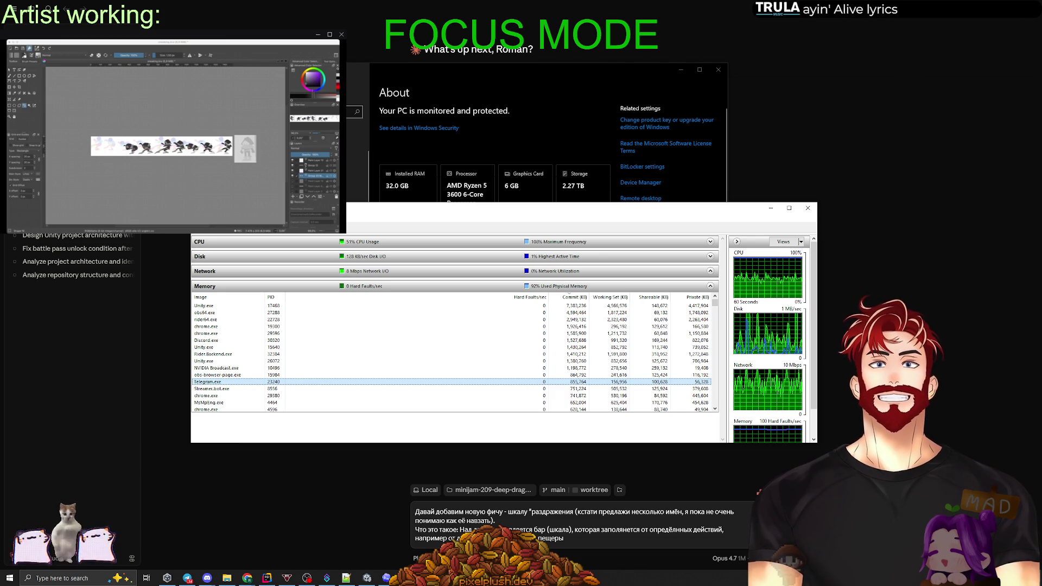
click(984, 420)
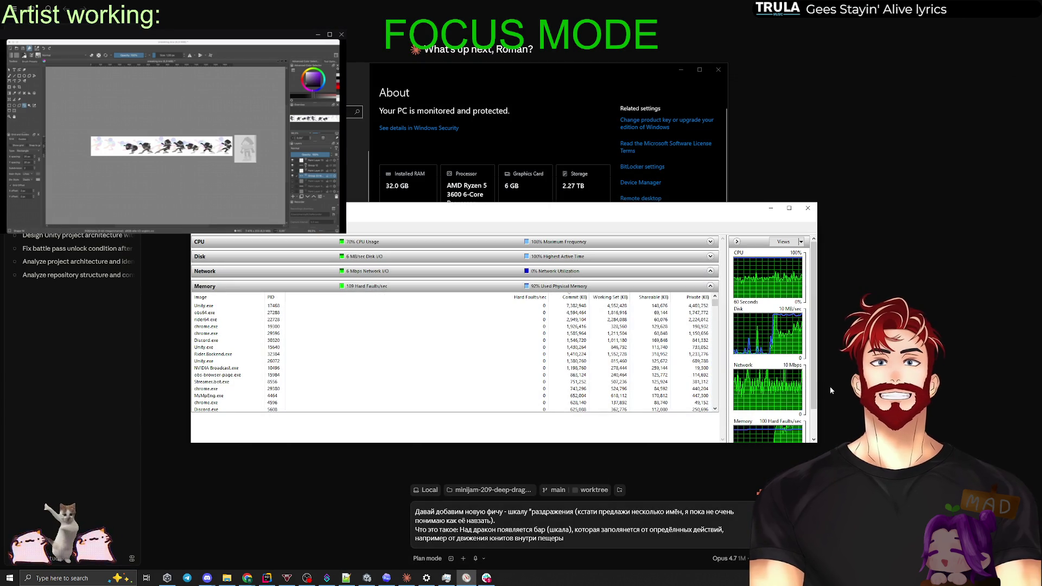
key(ctrl+a)
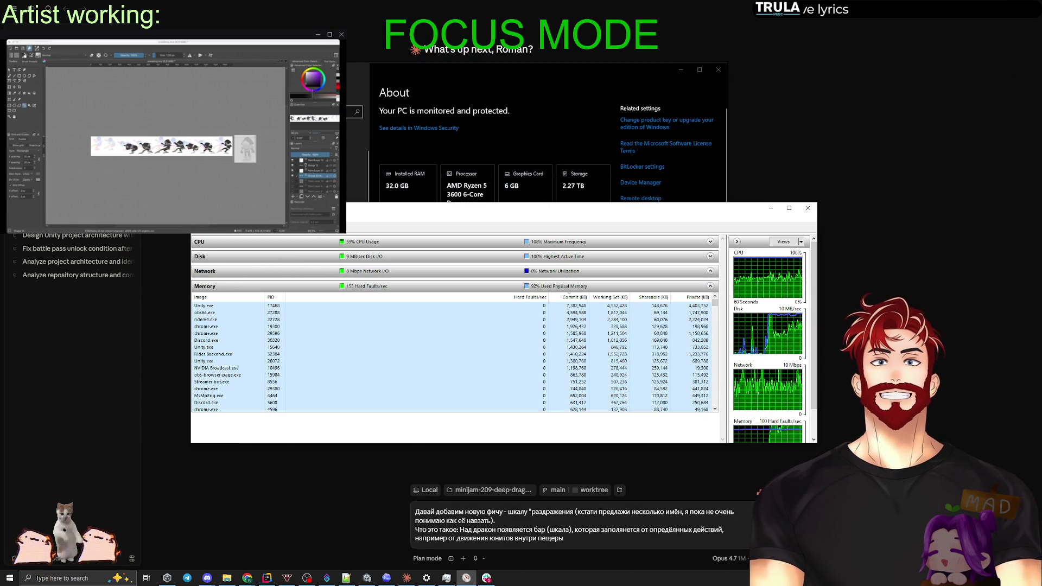
Inspect obs-browser-page.exe, Streamer.bot.exe and MsMpEng.exe in the Memory list, then show the bare desktop.
click(759, 492)
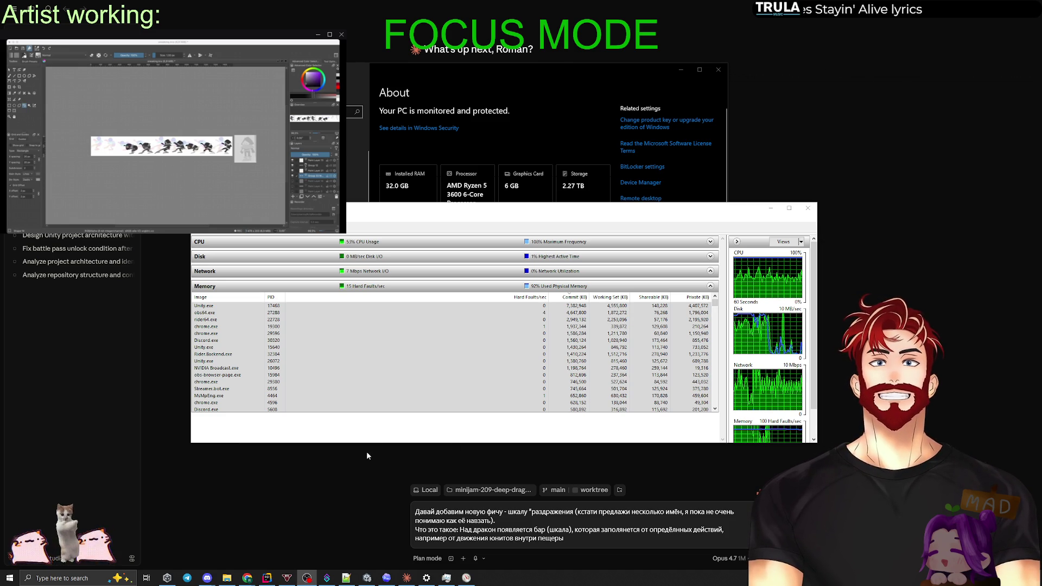
click(490, 376)
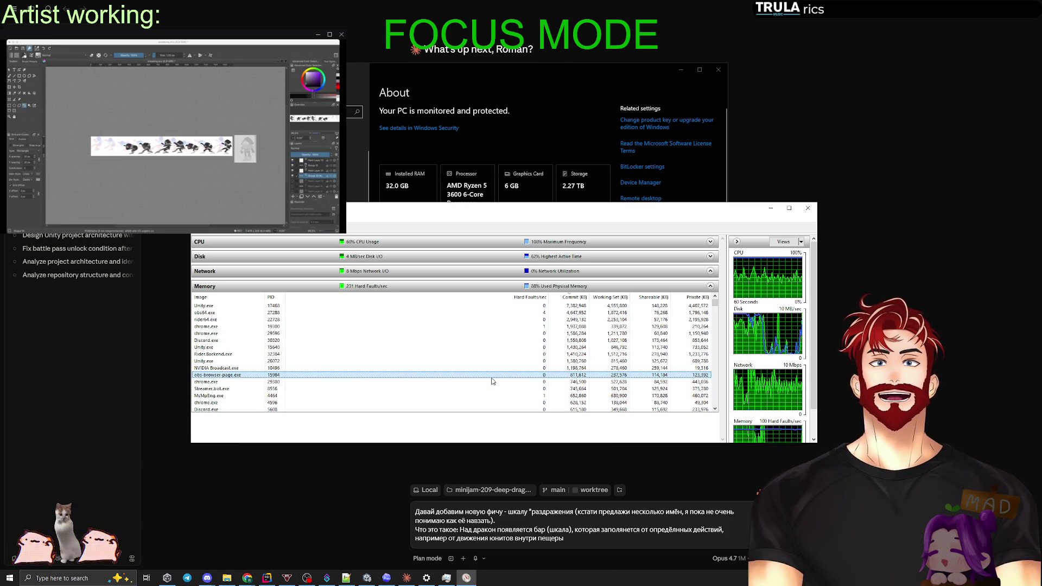
key(Down)
key(Down)
key(Down)
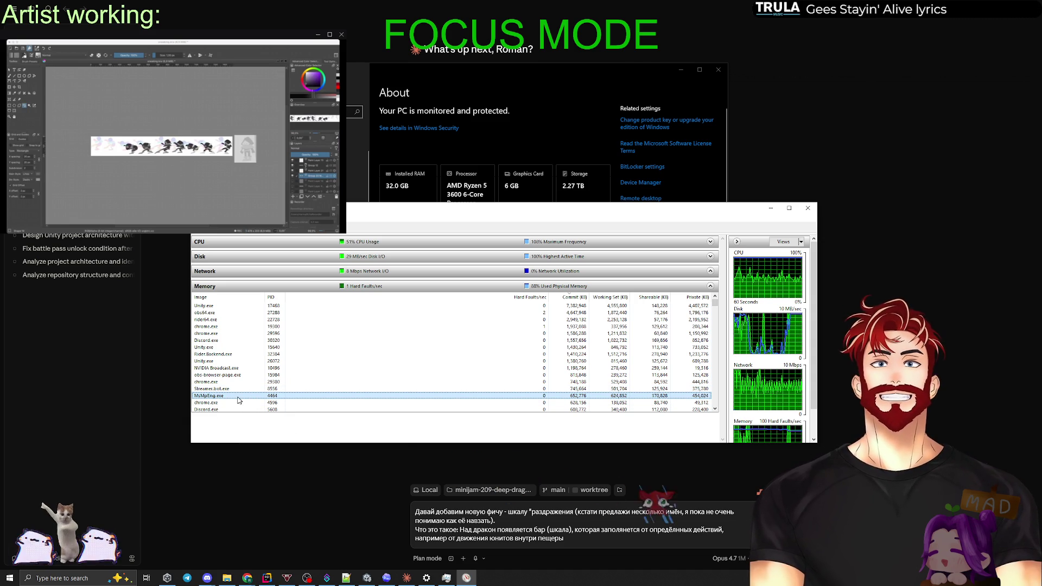
click(222, 389)
click(220, 396)
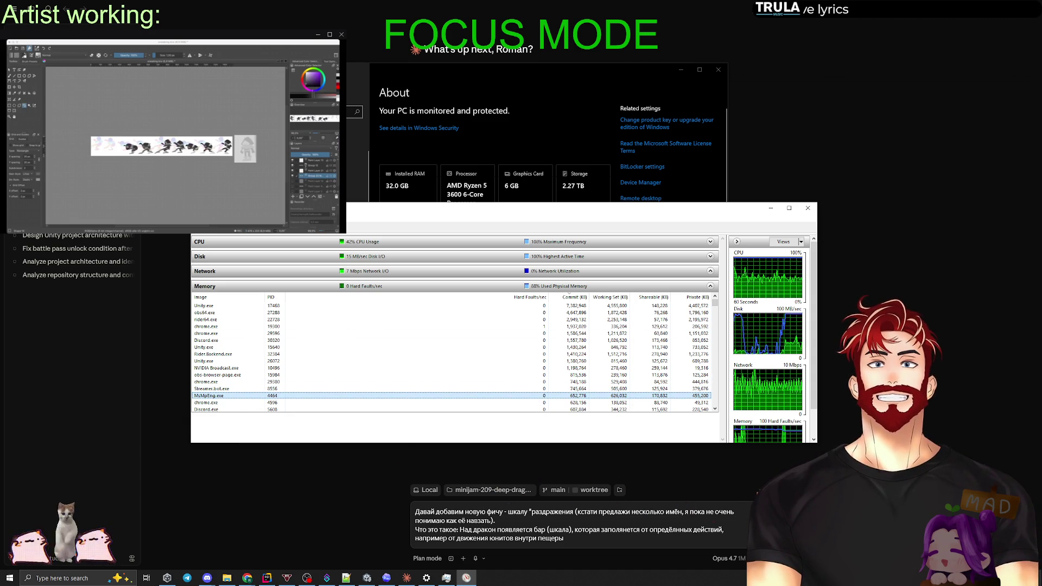
key(super+d)
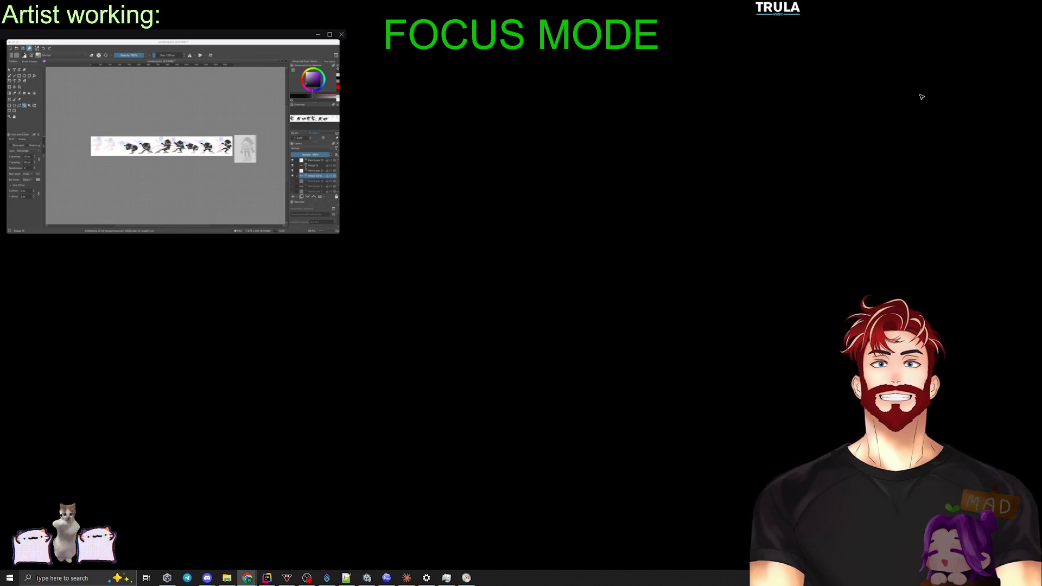
In a new Chrome tab, search Google for 'msmpeng.exe что это' using the msmp suggestion.
key(alt+Tab)
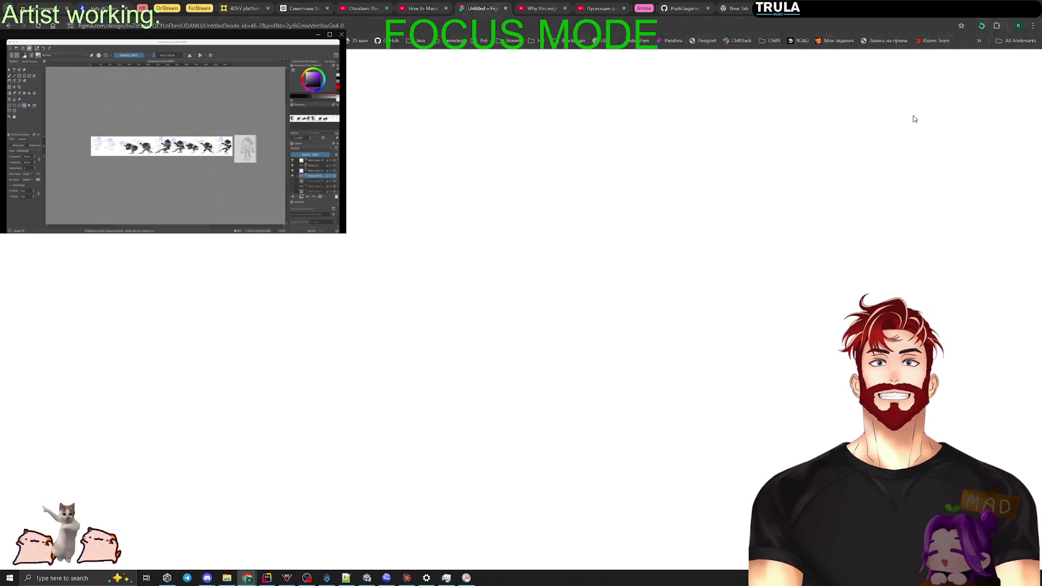
key(ctrl+t)
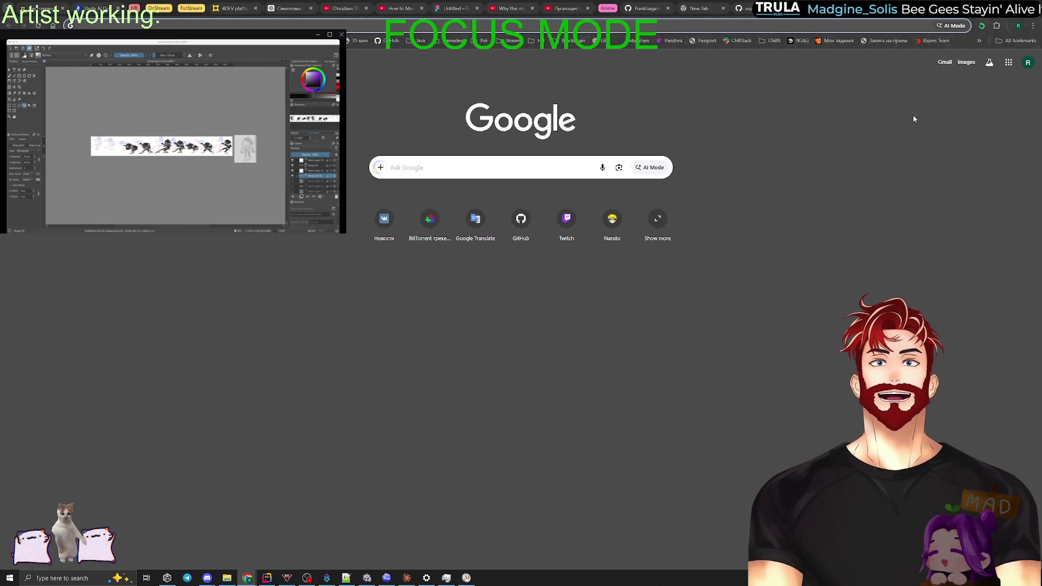
key(alt+Tab)
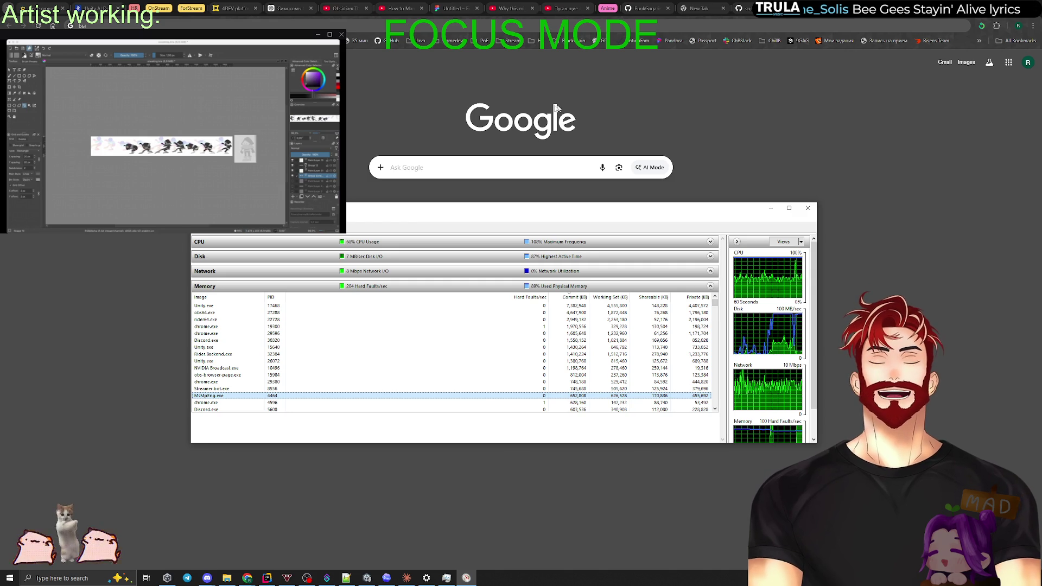
key(alt+Tab)
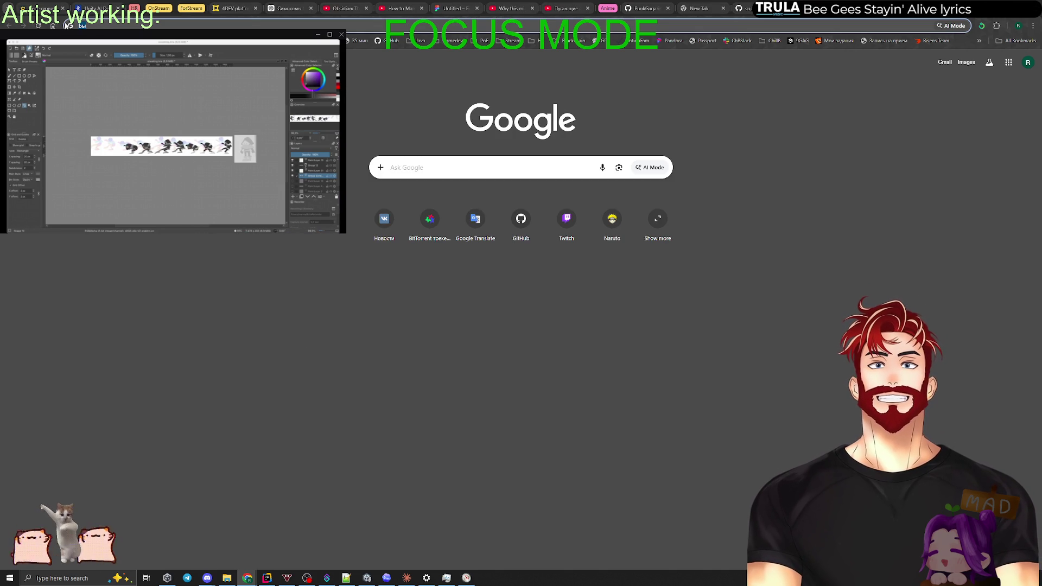
key(BackSpace)
text(msmp)
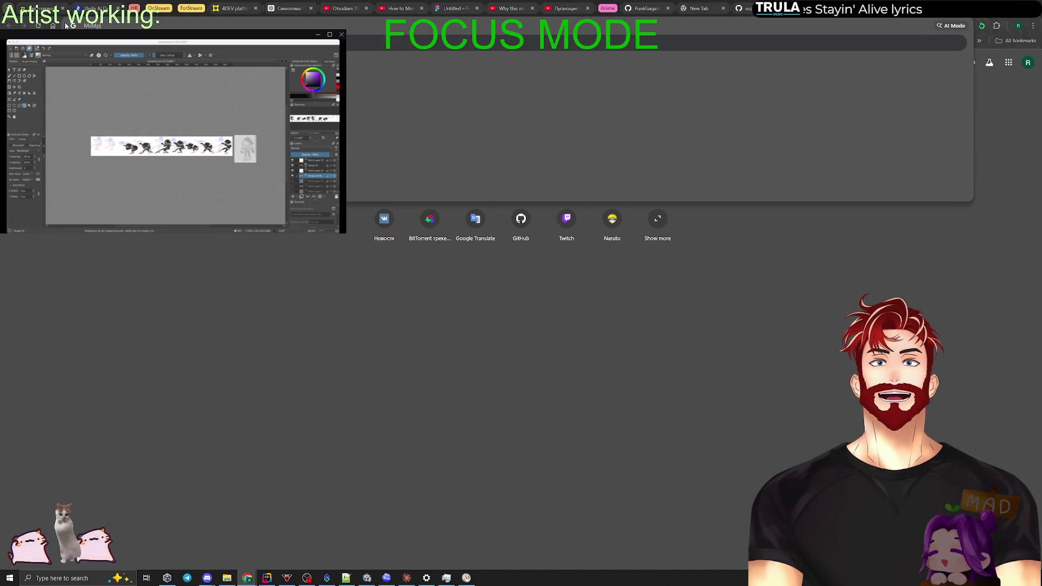
key(Down)
key(Down)
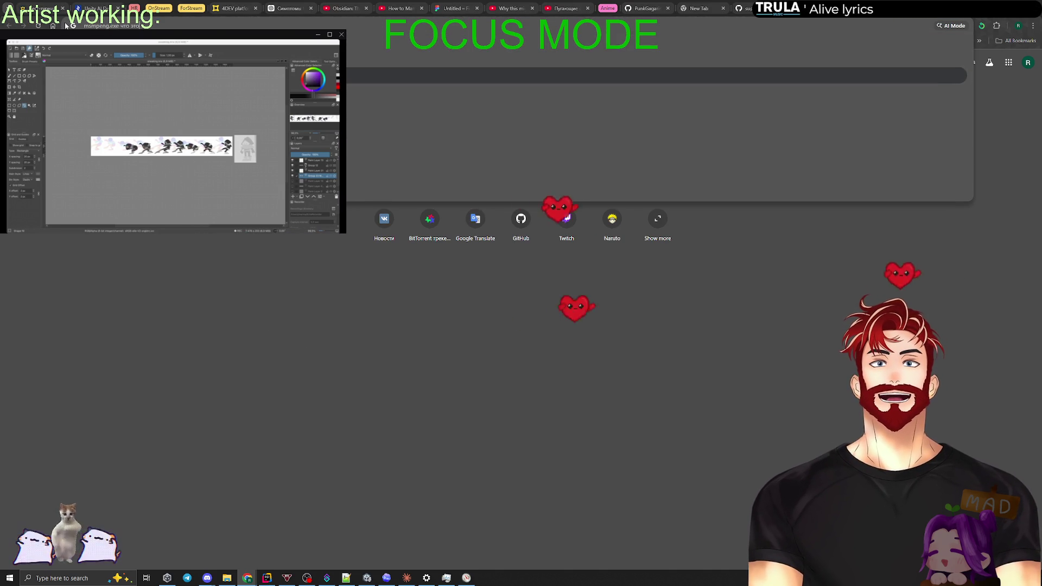
key(Return)
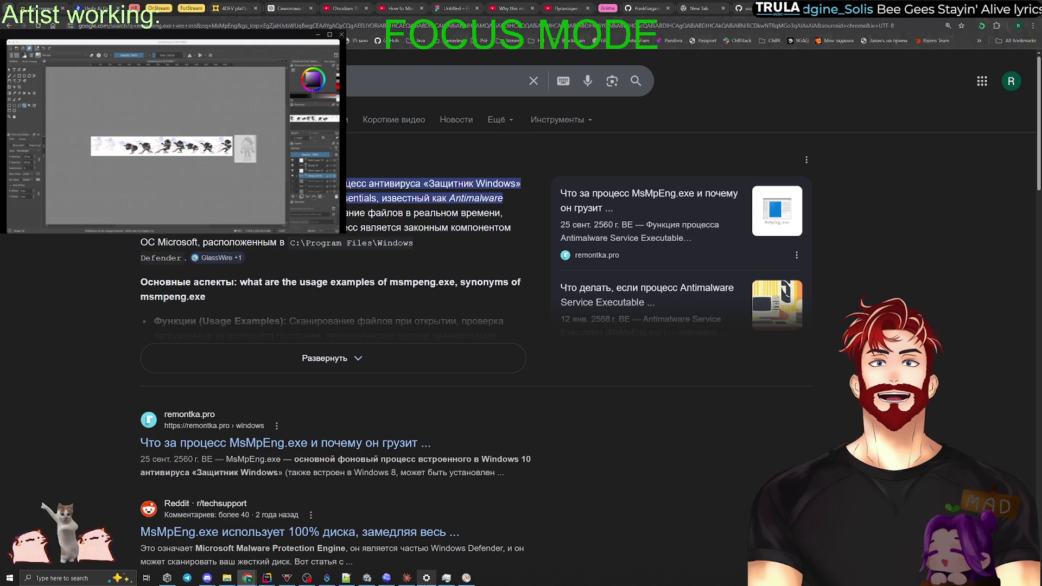
Cycle through Settings and Resource Monitor from the taskbar, minimize Resource Monitor, then restore it with Alt+Tab.
click(426, 578)
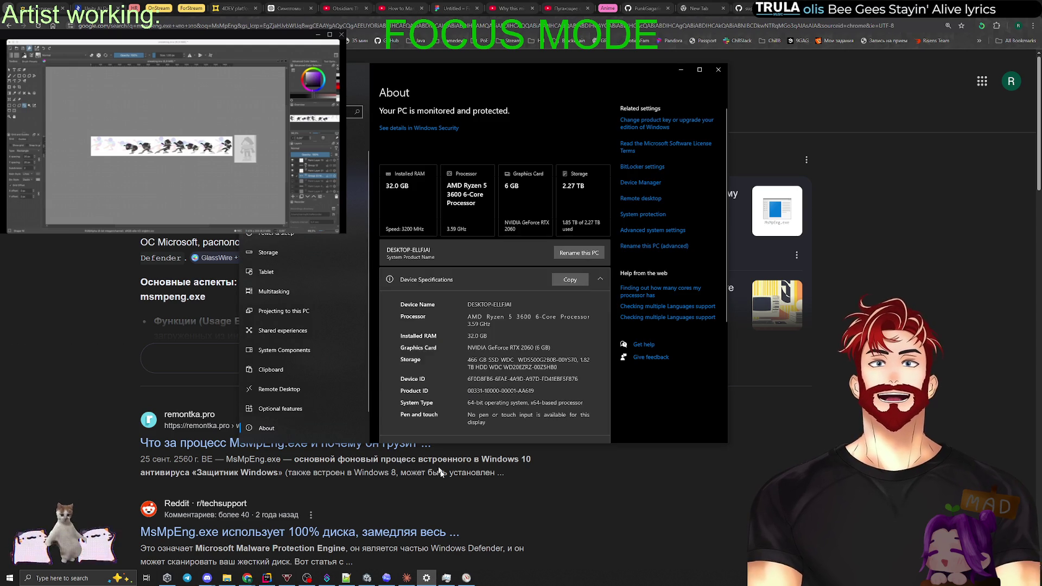
click(426, 578)
click(466, 578)
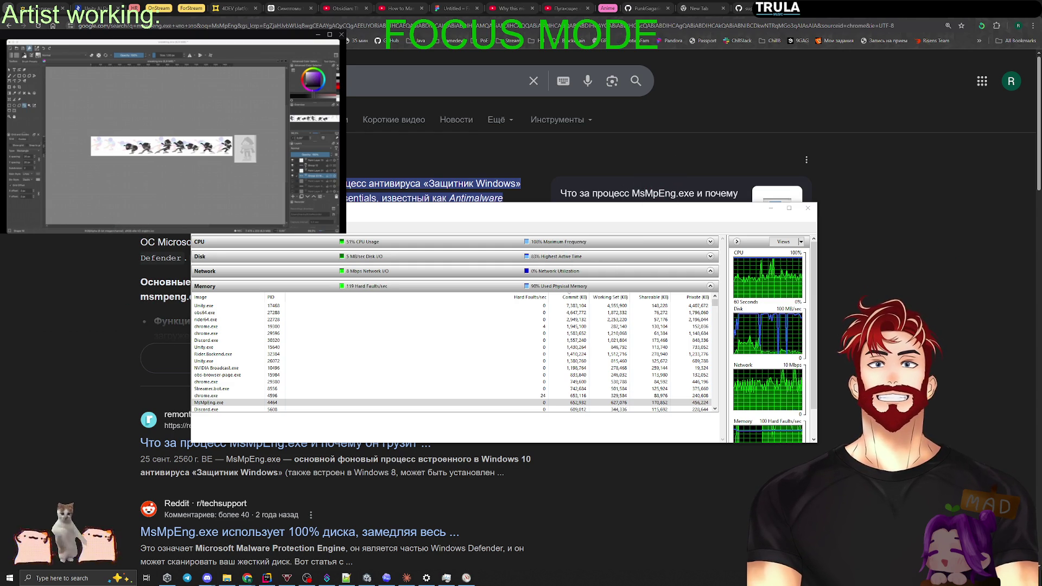
click(771, 208)
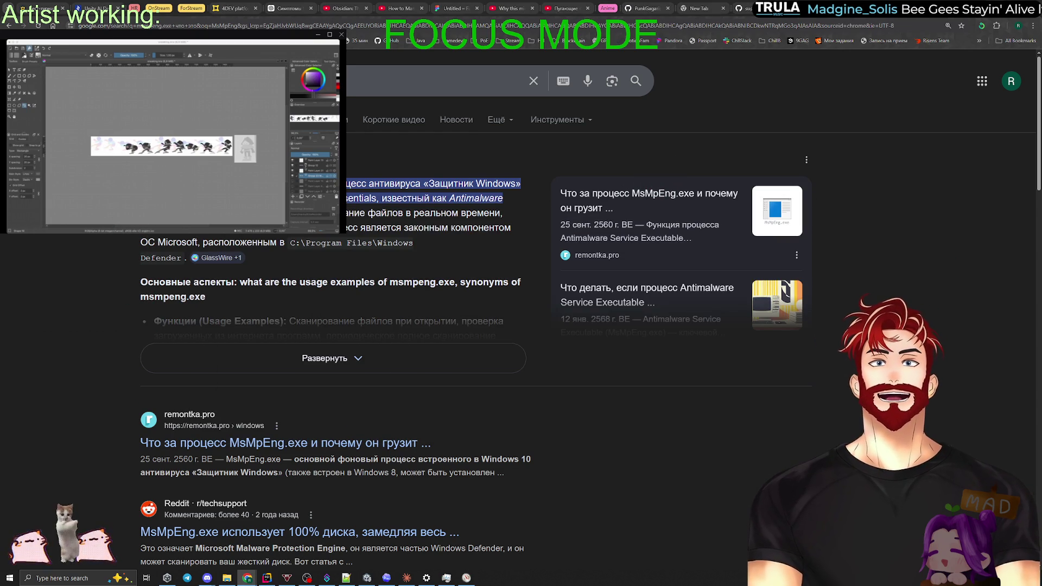
key(alt+Tab)
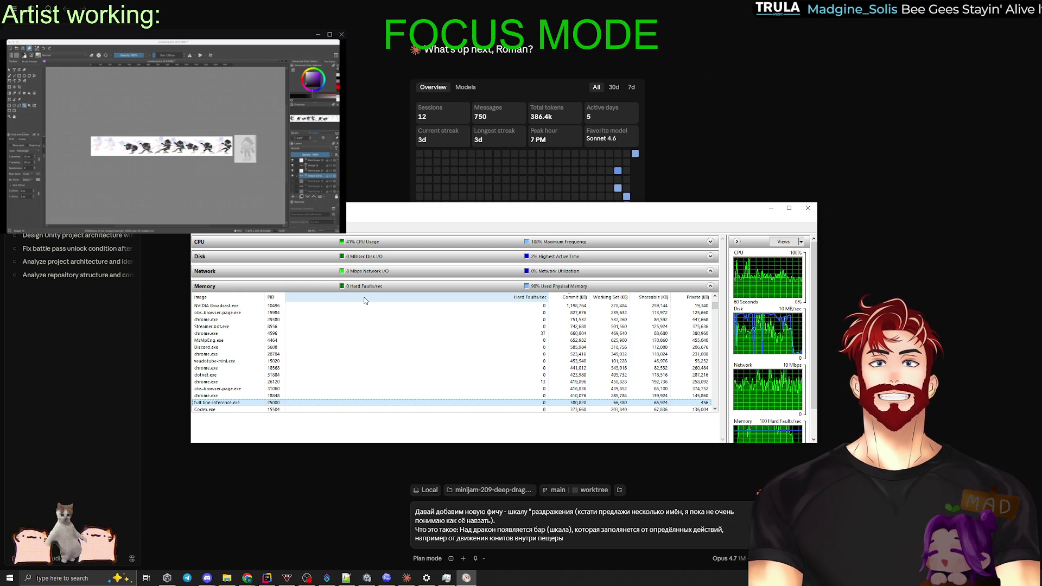
Step up and down the Memory process list around dwm.exe.
key(Down)
key(Down)
key(Down)
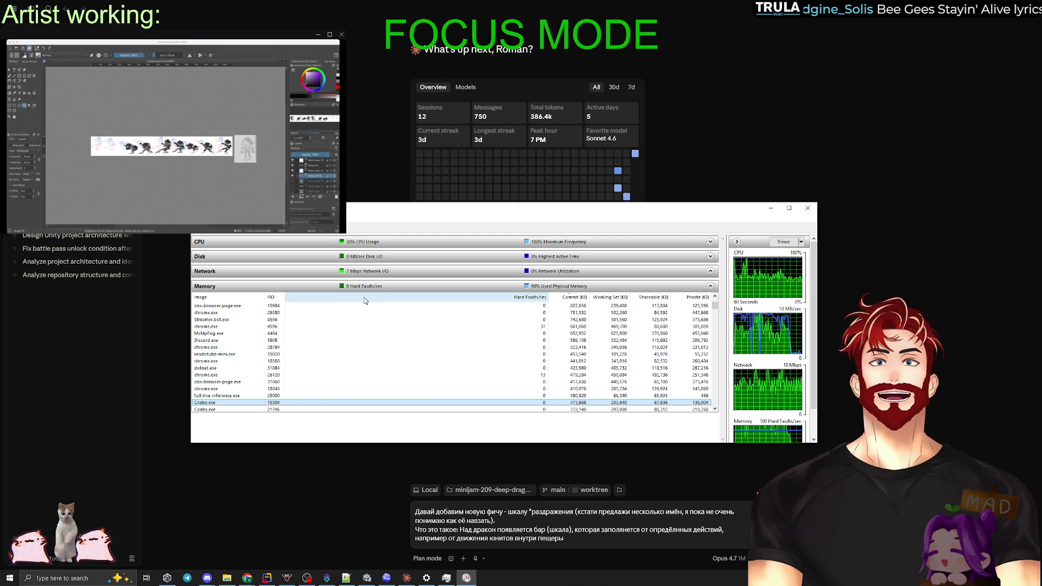
scroll(365, 301, down, 1)
key(Up)
key(Up)
key(Up)
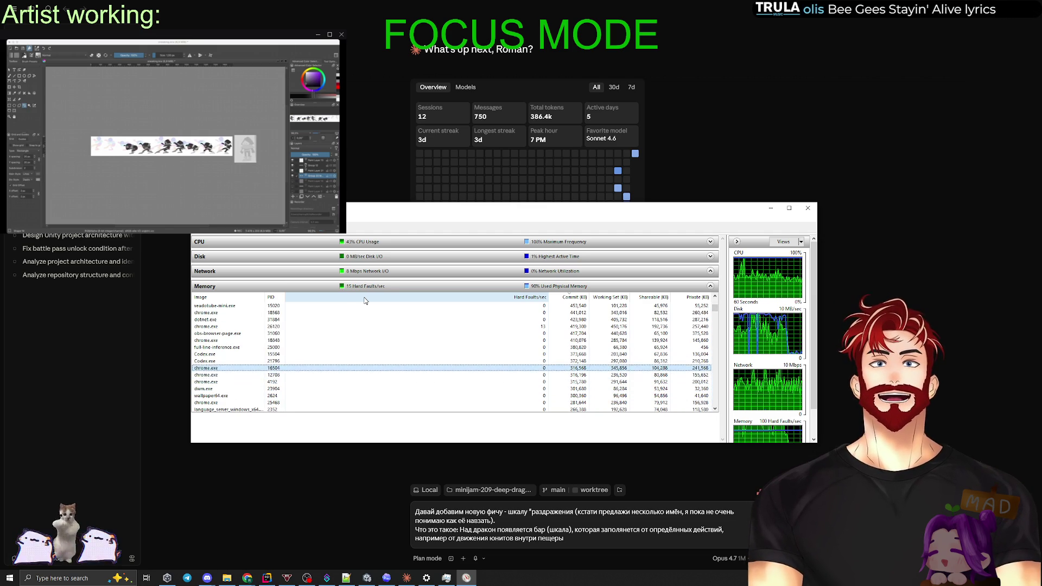
key(Down)
key(Down)
key(Down)
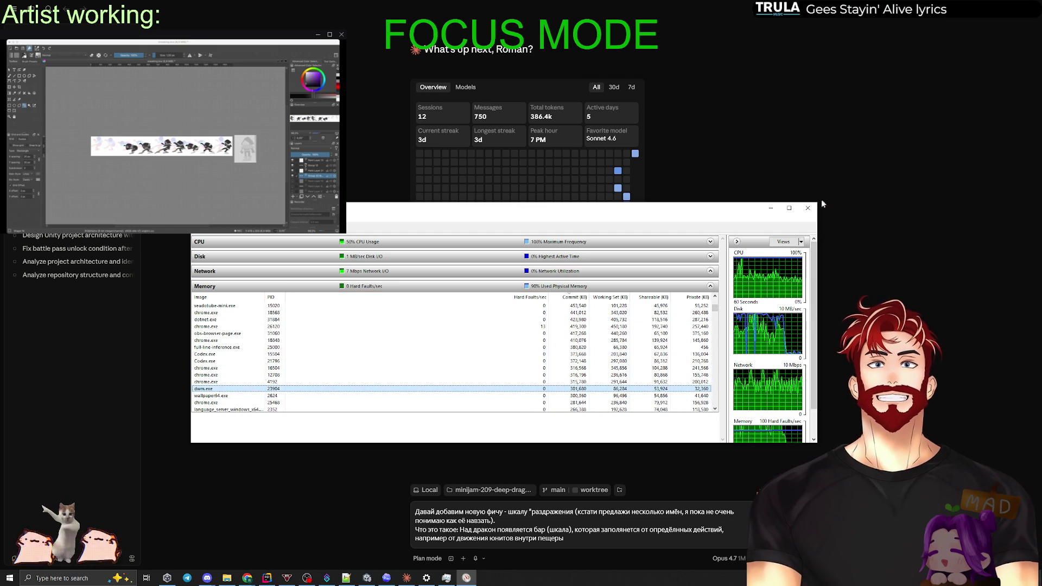
Close Resource Monitor and open a new Google tab in Chrome.
click(807, 208)
click(248, 579)
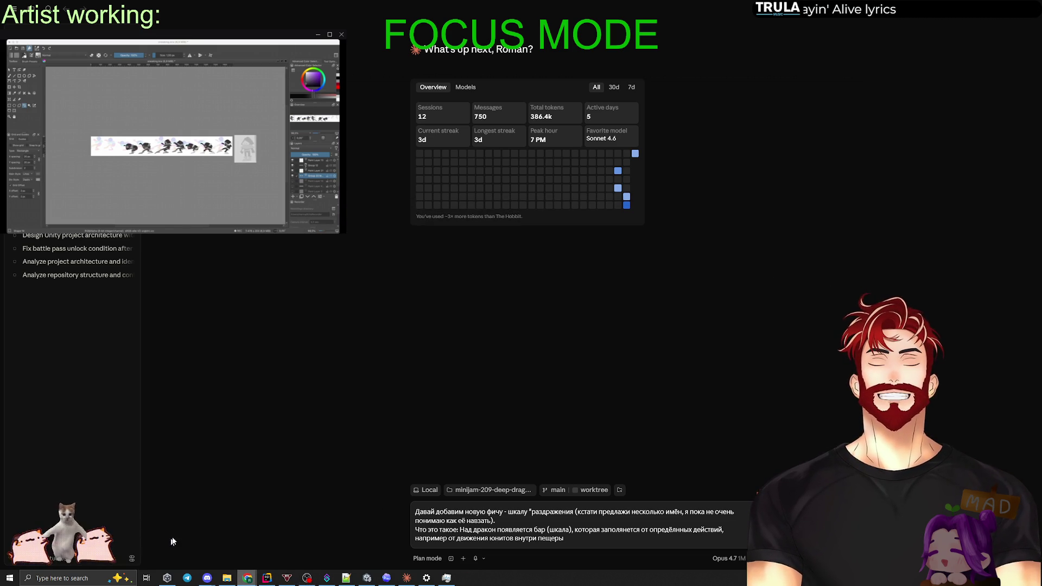
key(ctrl+t)
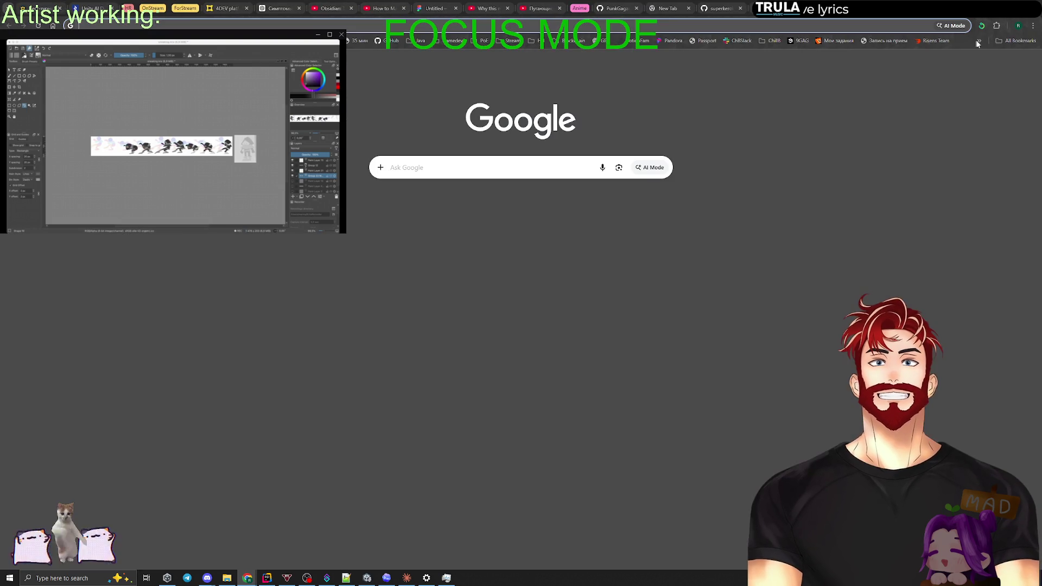
Glance at the Unload Tab extension's tab list, then switch to Chrome's Miro task board window.
click(982, 26)
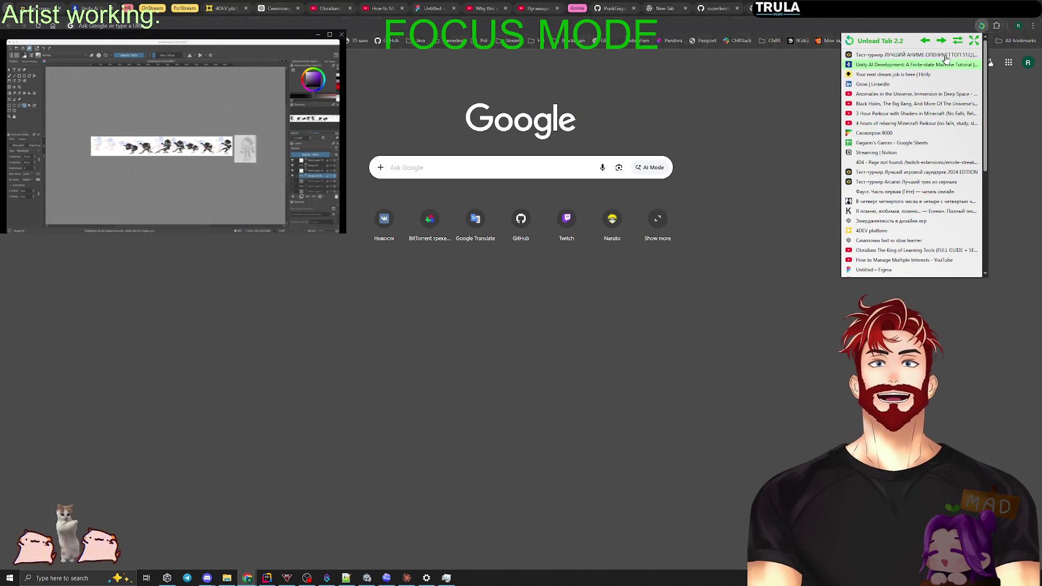
click(959, 29)
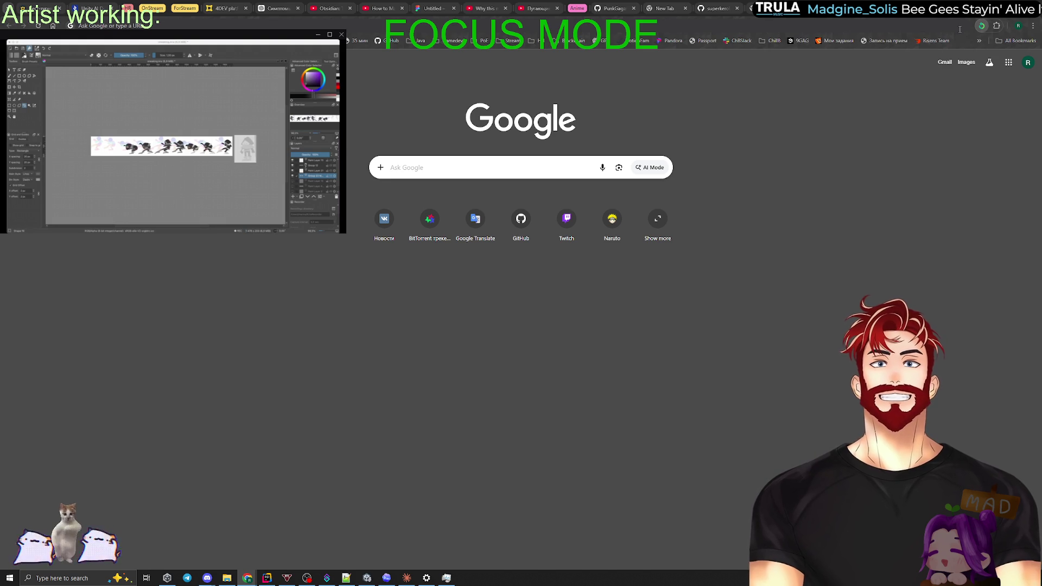
click(960, 27)
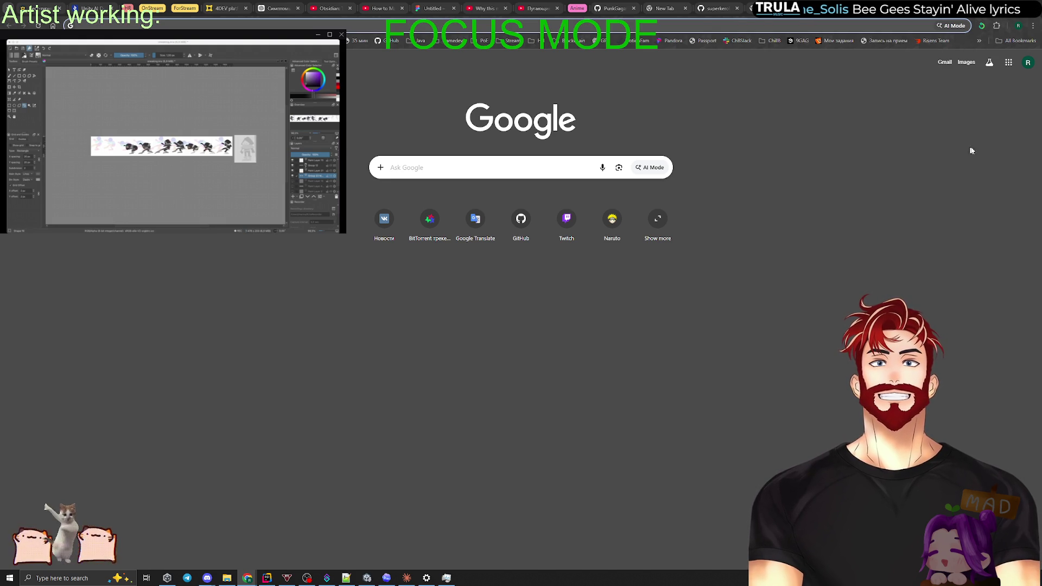
click(267, 574)
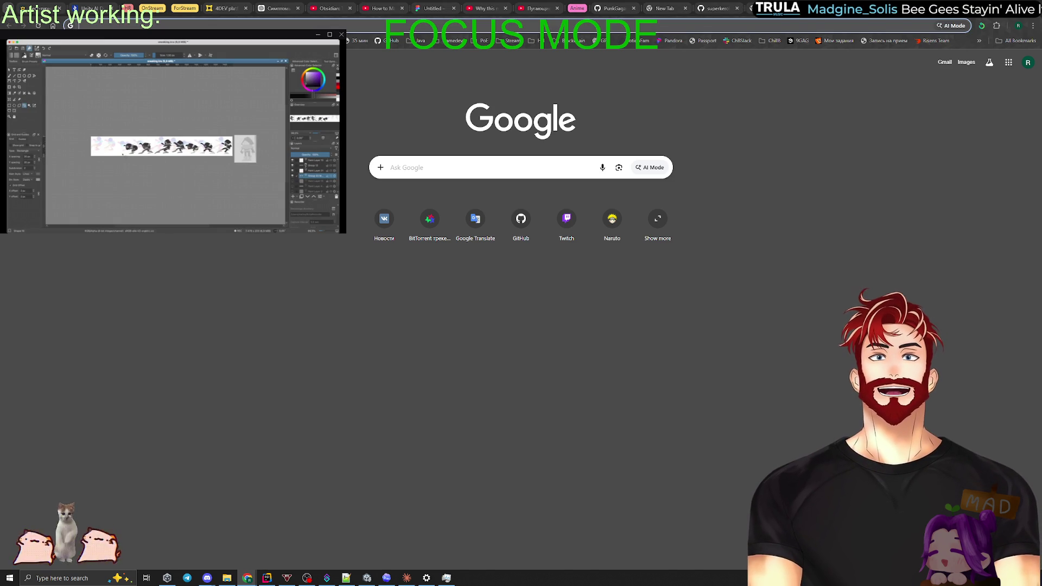
key(alt+Tab)
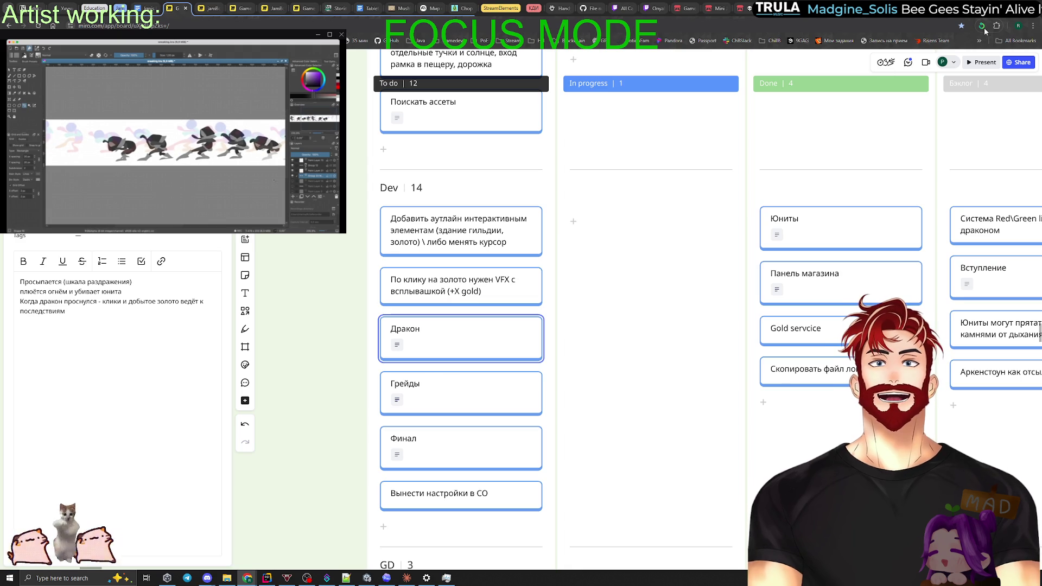
Unload browser tabs with the Unload Tab extension and return to the Claude app.
click(982, 26)
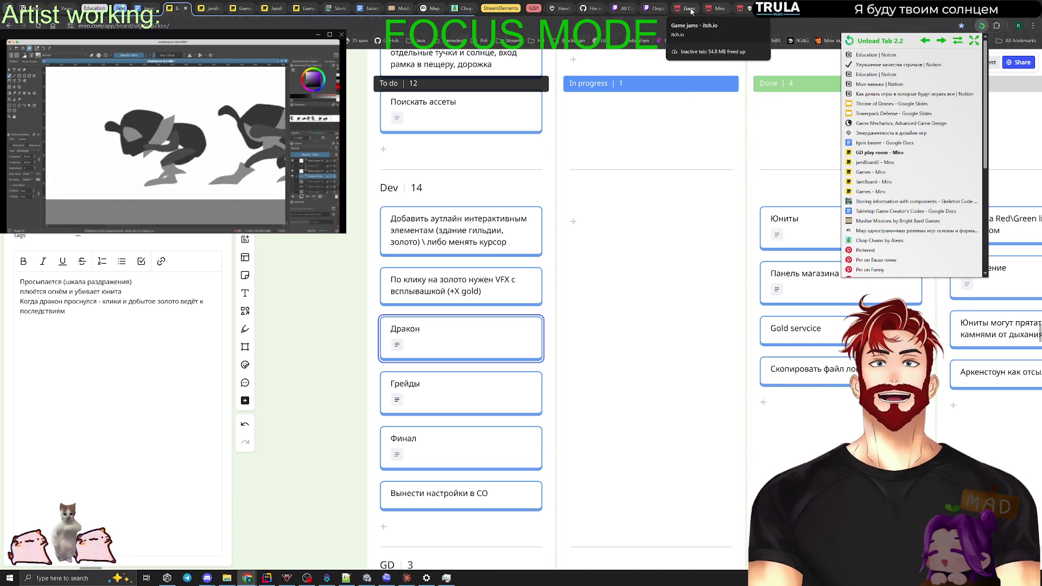
click(957, 45)
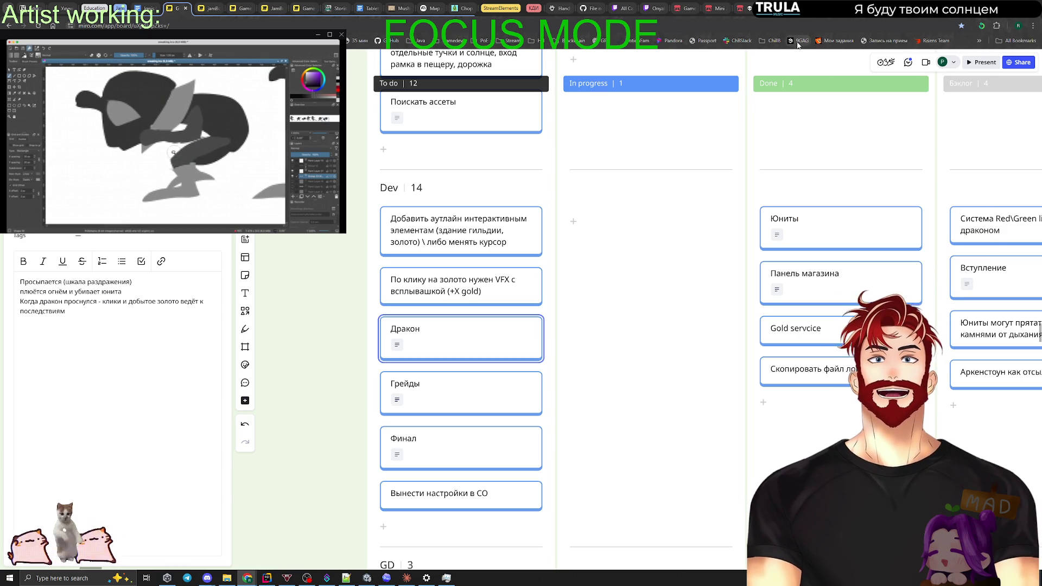
key(alt+Tab)
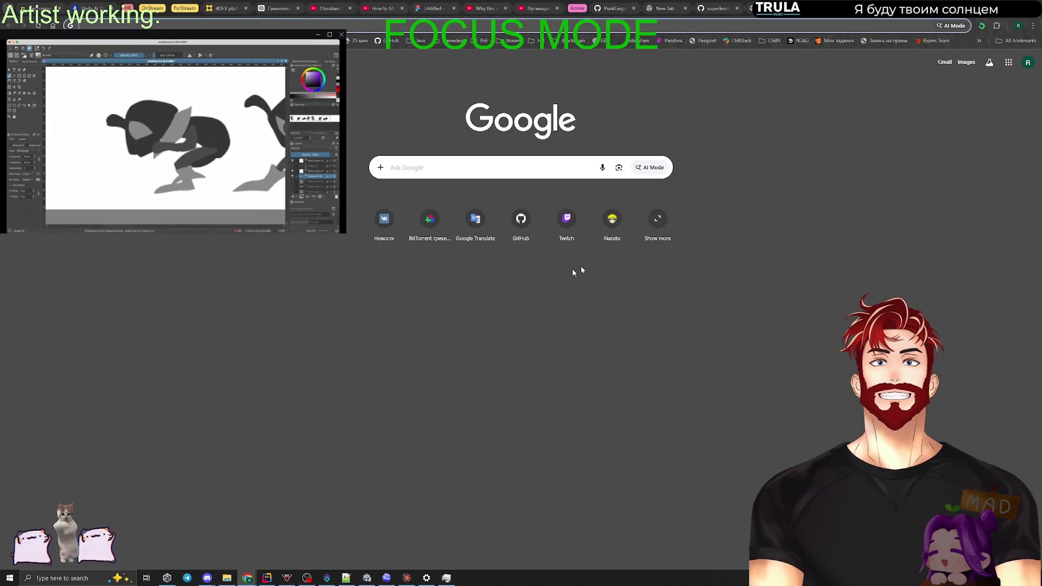
key(alt+Tab)
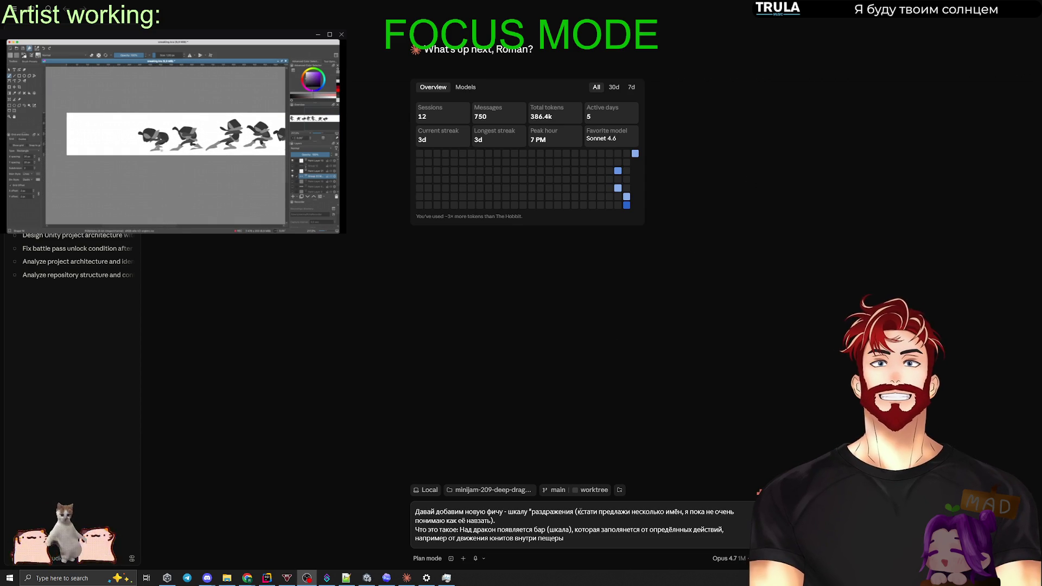
Confirm Unity's Build Profiles target Web, then switch to UnitConfig.cs in Rider.
click(367, 577)
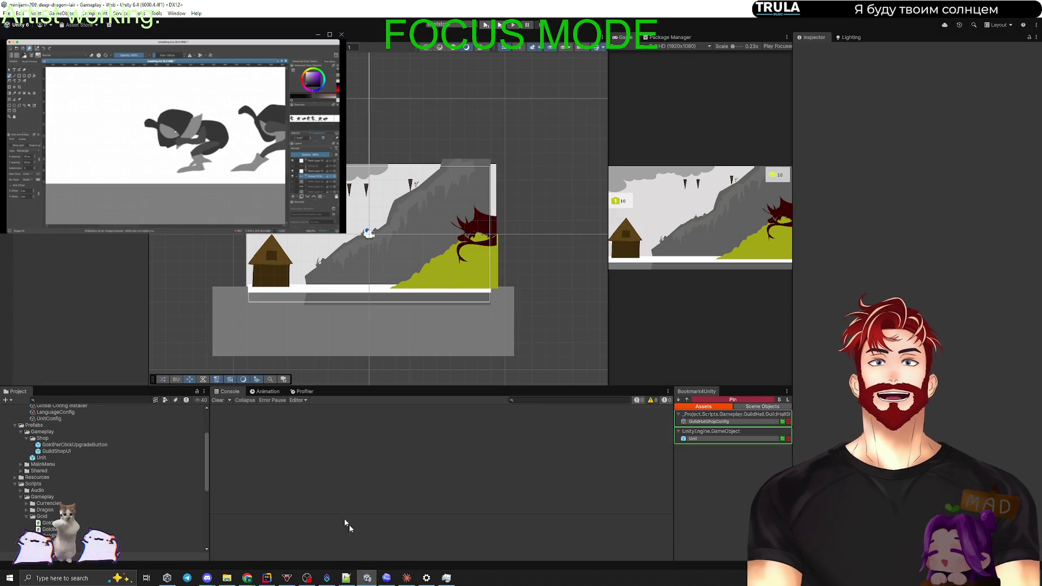
key(alt+f)
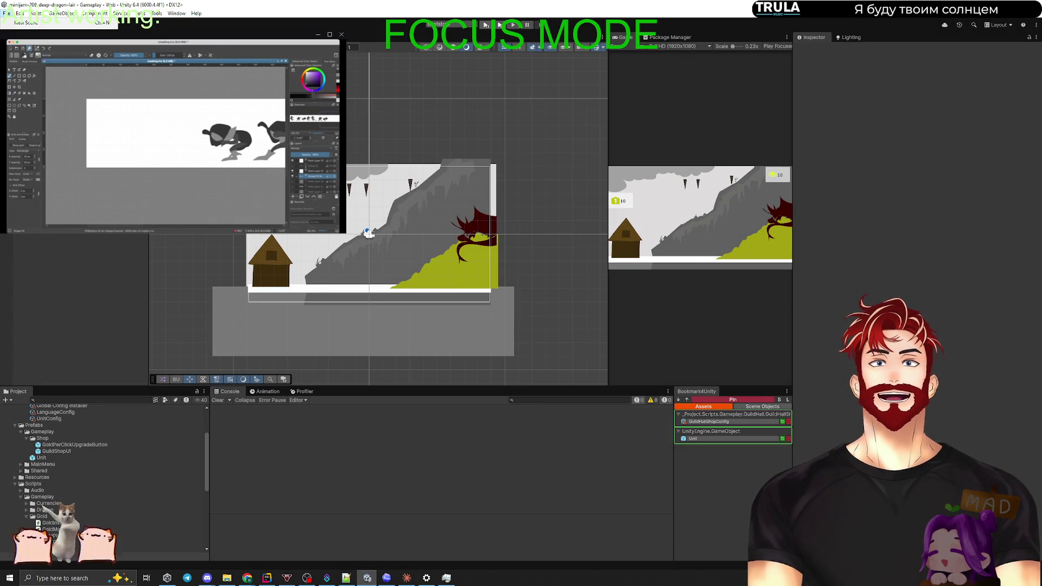
key(ctrl+shift+b)
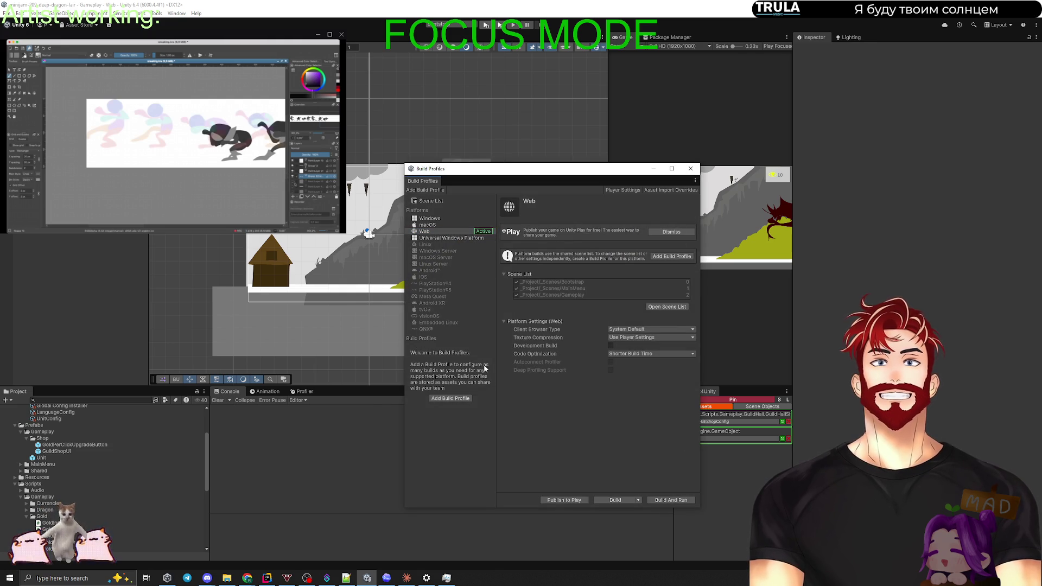
click(690, 168)
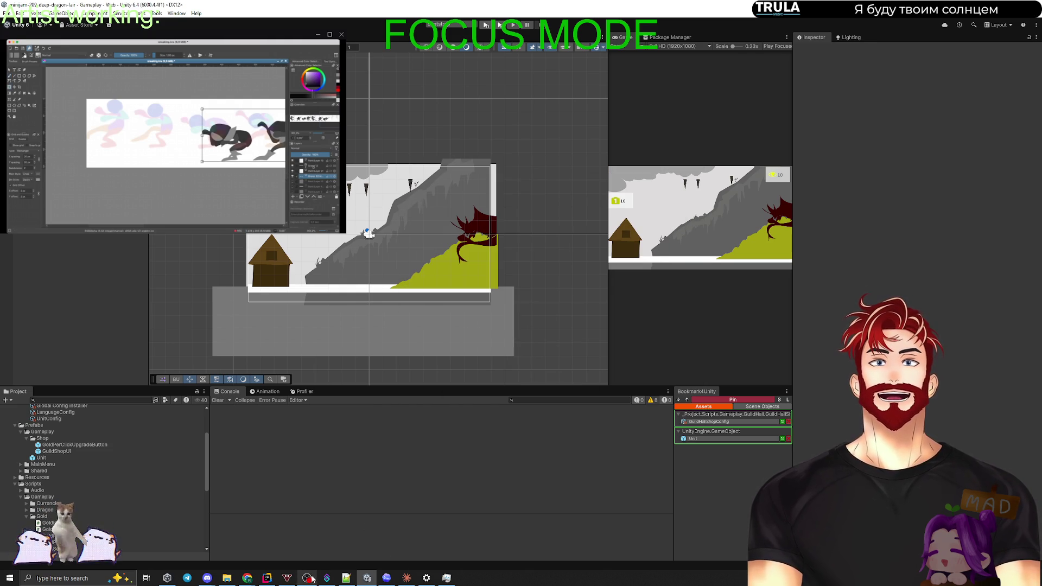
click(273, 581)
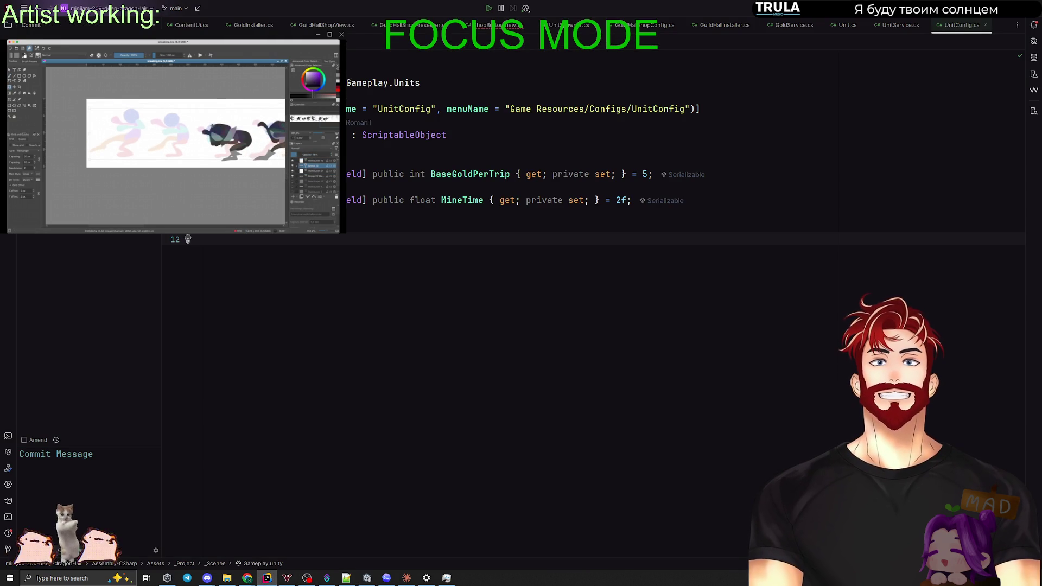
Push the 'Changed to web' commit to the remote and minimize Rider to reveal Unity.
text(Changed to we)
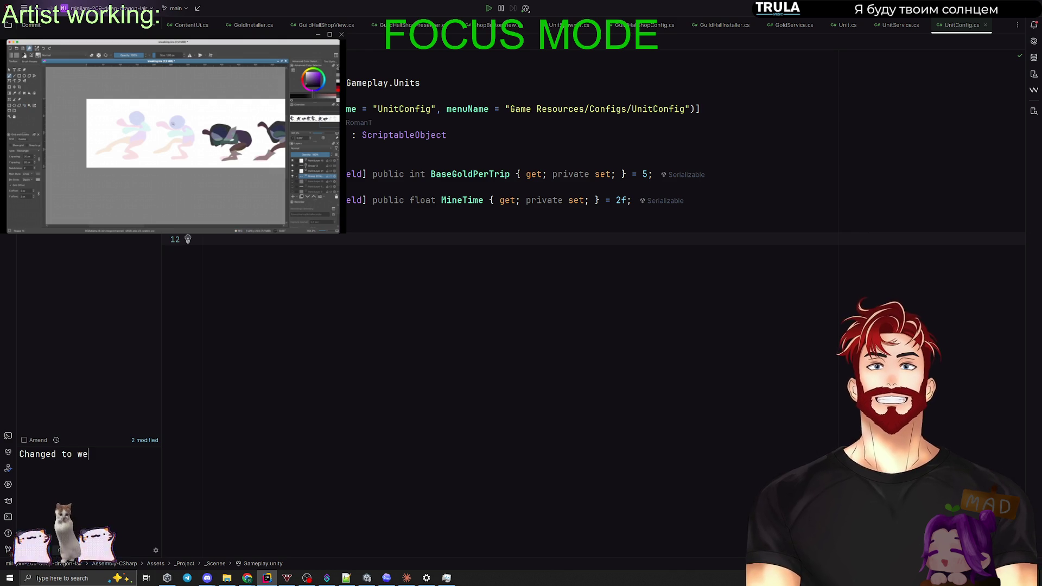
text(b)
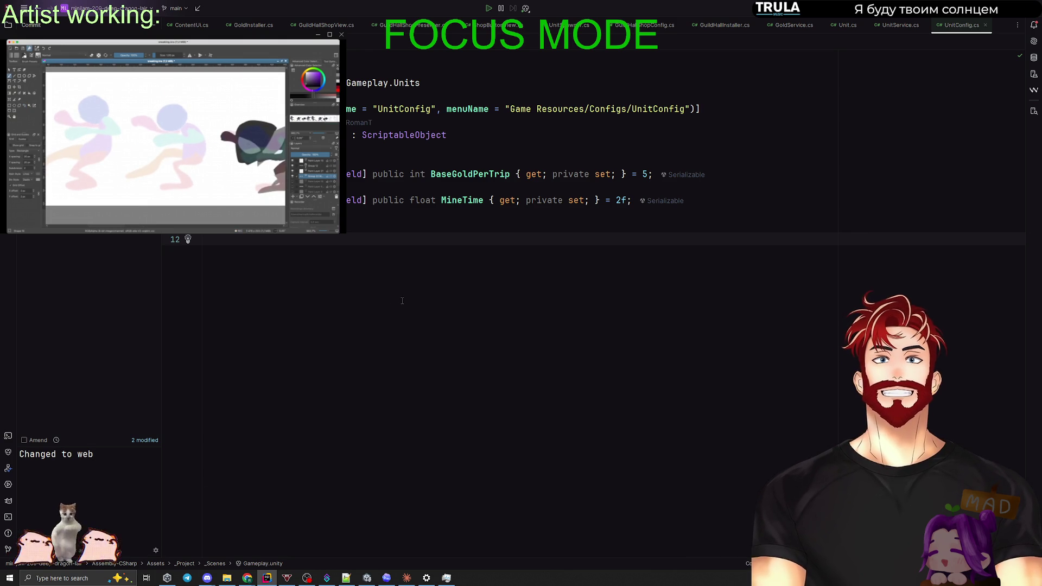
key(ctrl+alt+k)
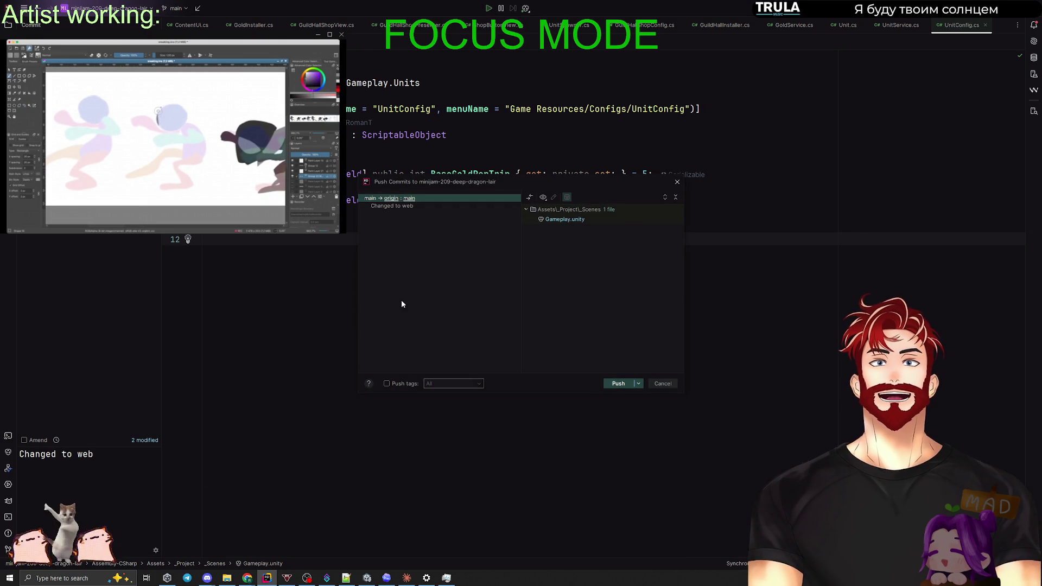
click(619, 384)
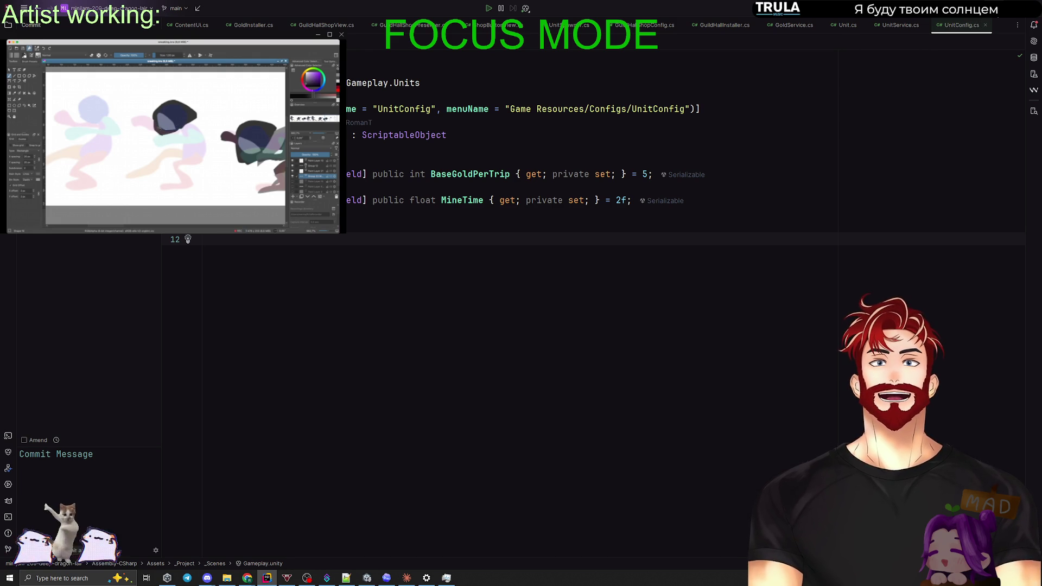
click(1003, 10)
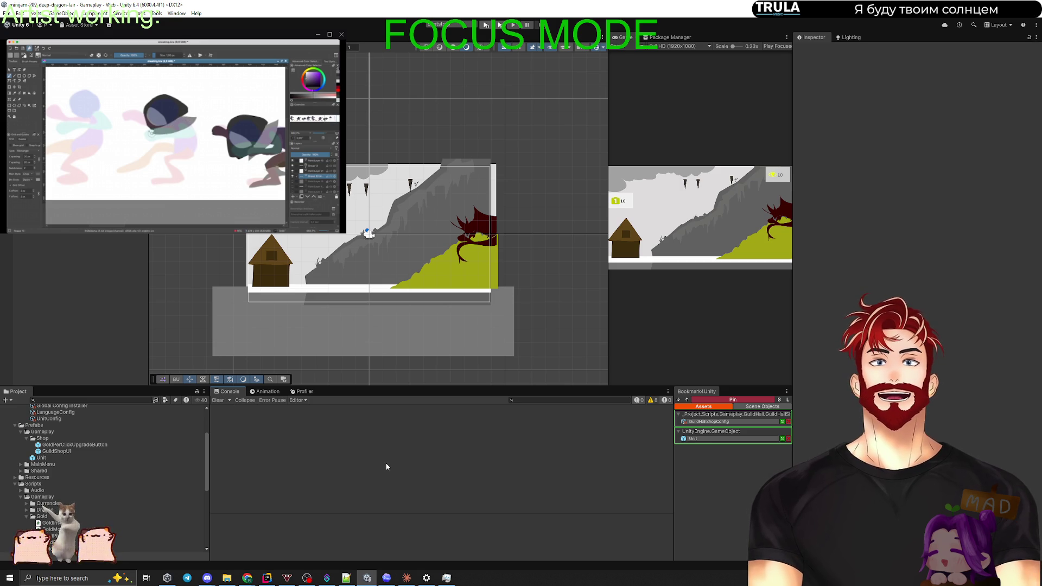
In the Claude prompt, insert 'спрайтом' before 'дракон' and change it to 'дракона'.
key(alt+Tab)
key(alt+Tab)
key(alt+Tab)
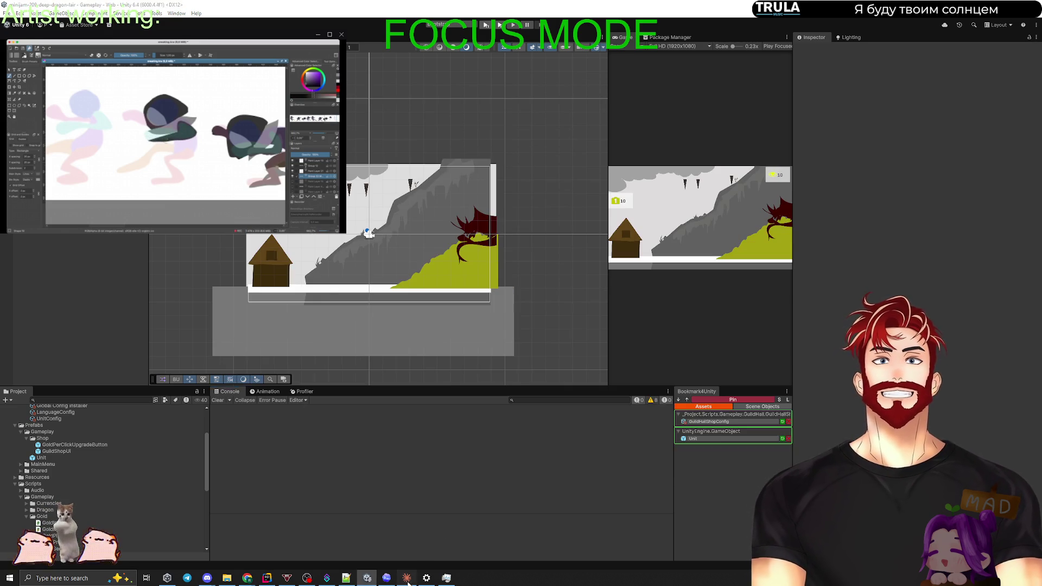
click(408, 582)
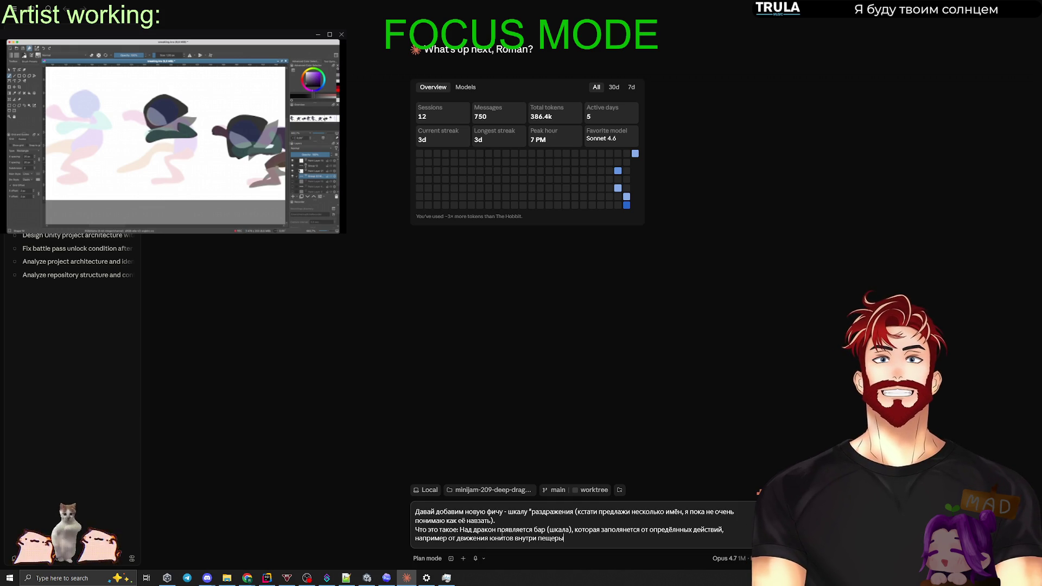
double_click(482, 529)
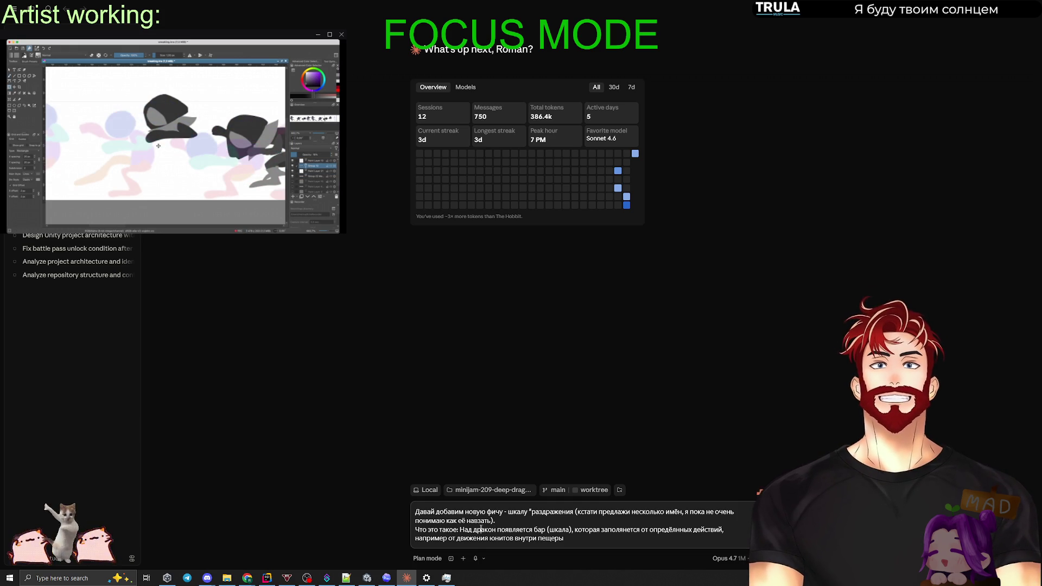
click(474, 530)
text(cghfqnjv)
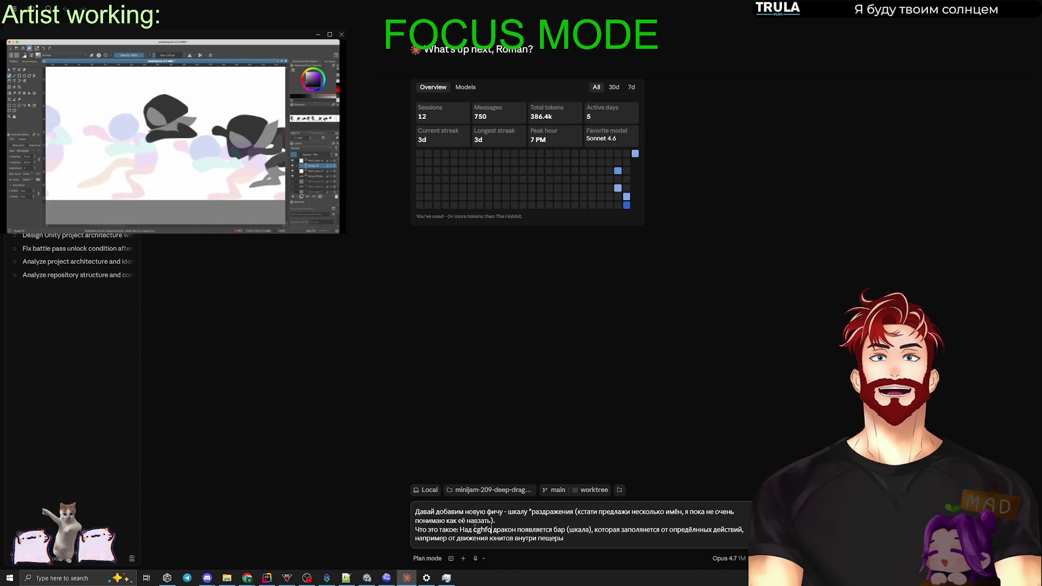
key(BackSpace)
key(BackSpace)
key(BackSpace)
text(спрайтом)
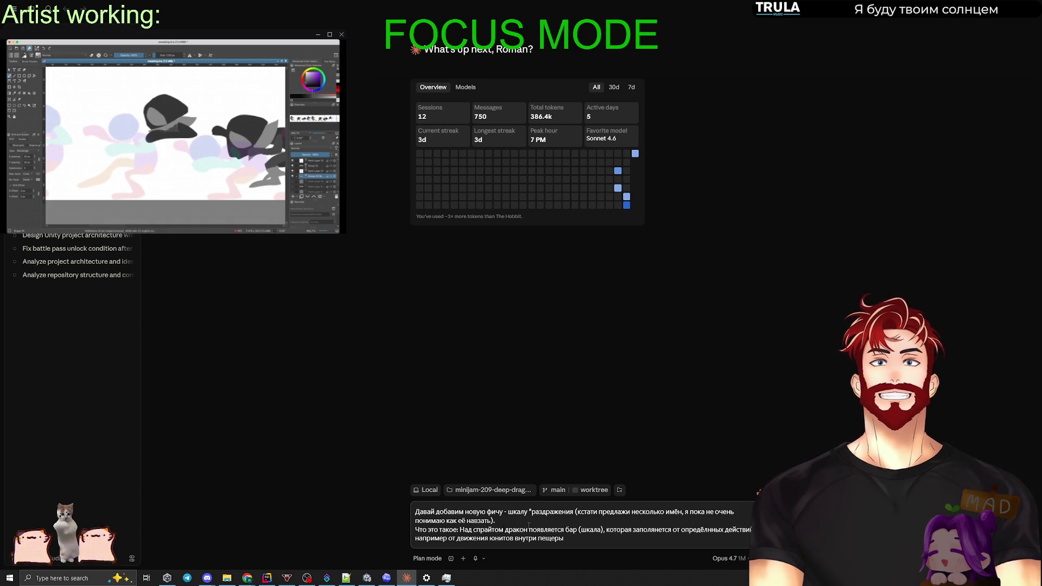
click(527, 529)
text(а)
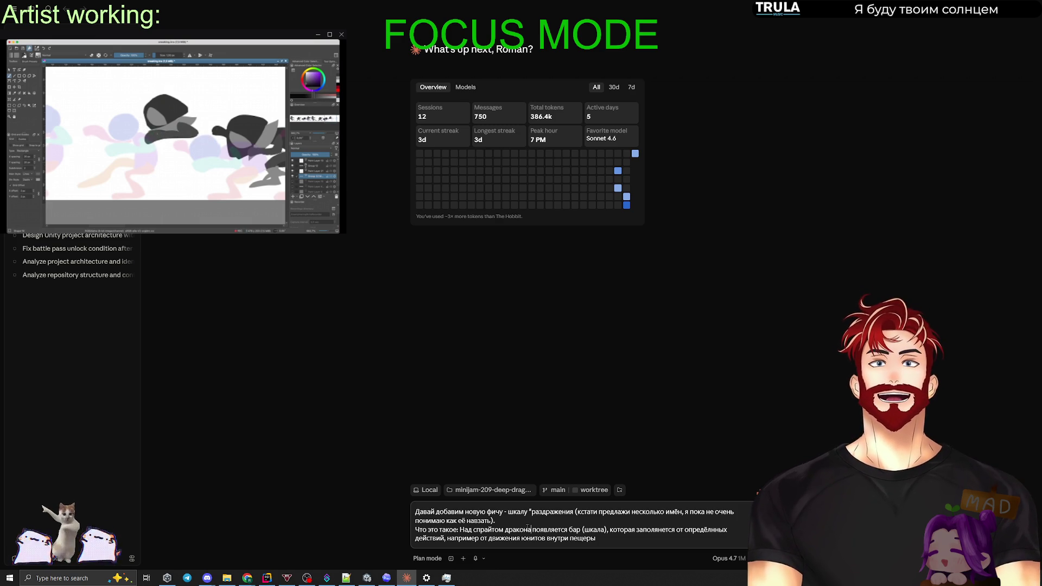
Switch over to the Chrome window.
key(alt+Tab)
key(Tab)
key(Tab)
click(476, 263)
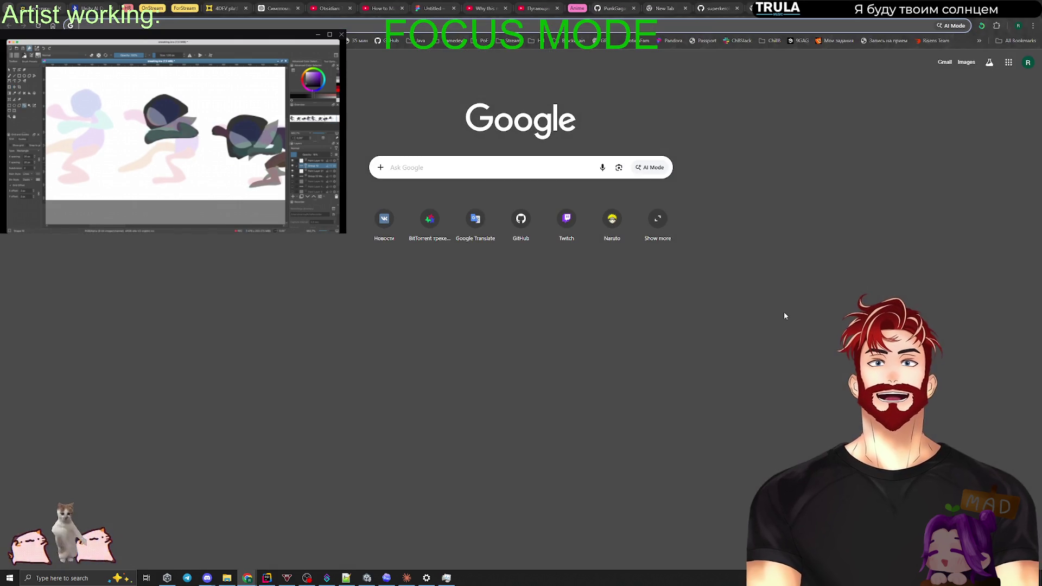
In Chrome's Performance settings, toggle Memory Saver off and back on, leaving it at Maximum.
click(1033, 26)
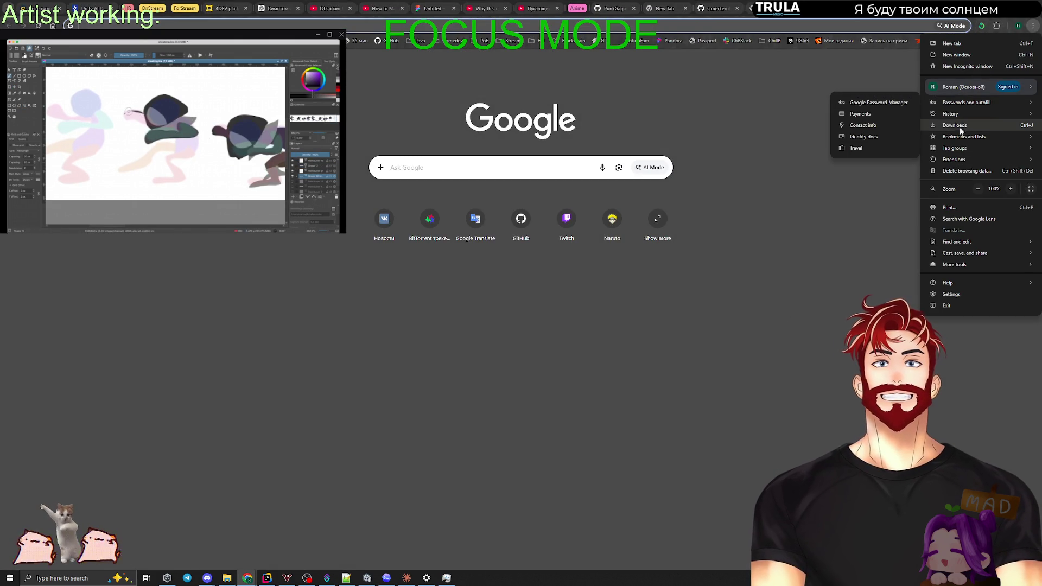
click(951, 294)
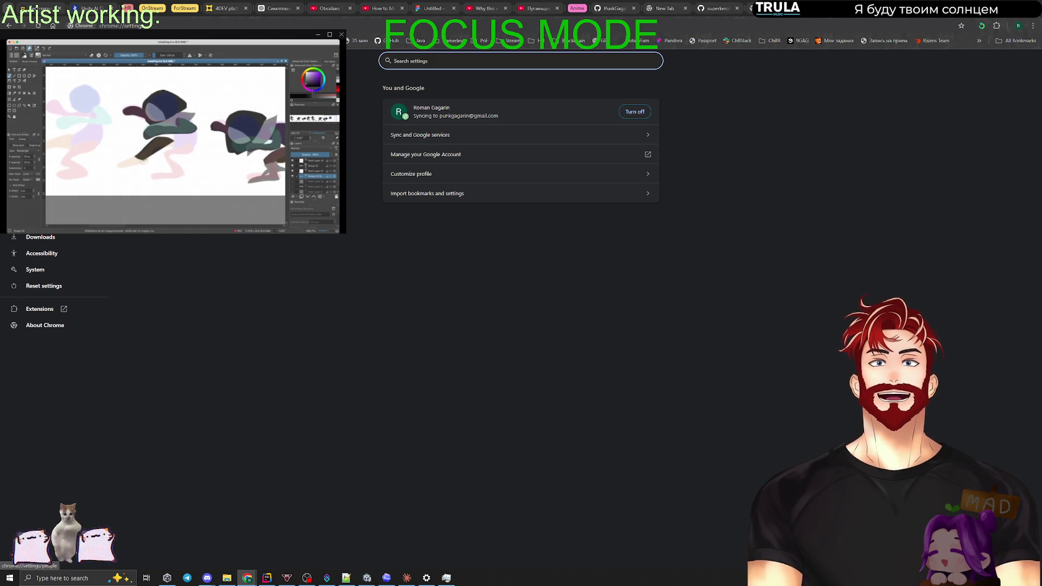
click(43, 139)
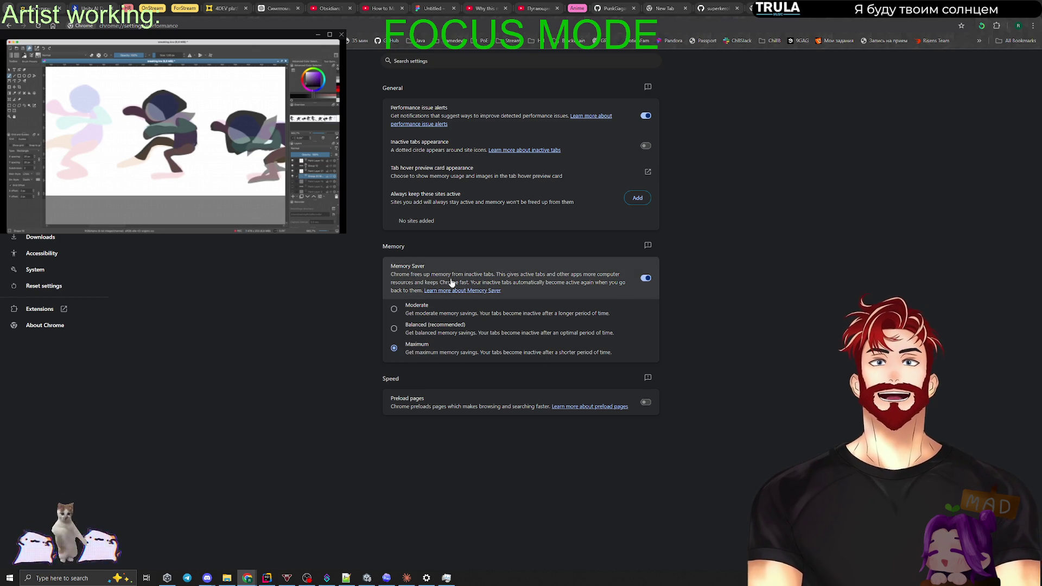
click(646, 279)
click(645, 279)
click(645, 279)
click(645, 279)
click(645, 279)
click(645, 279)
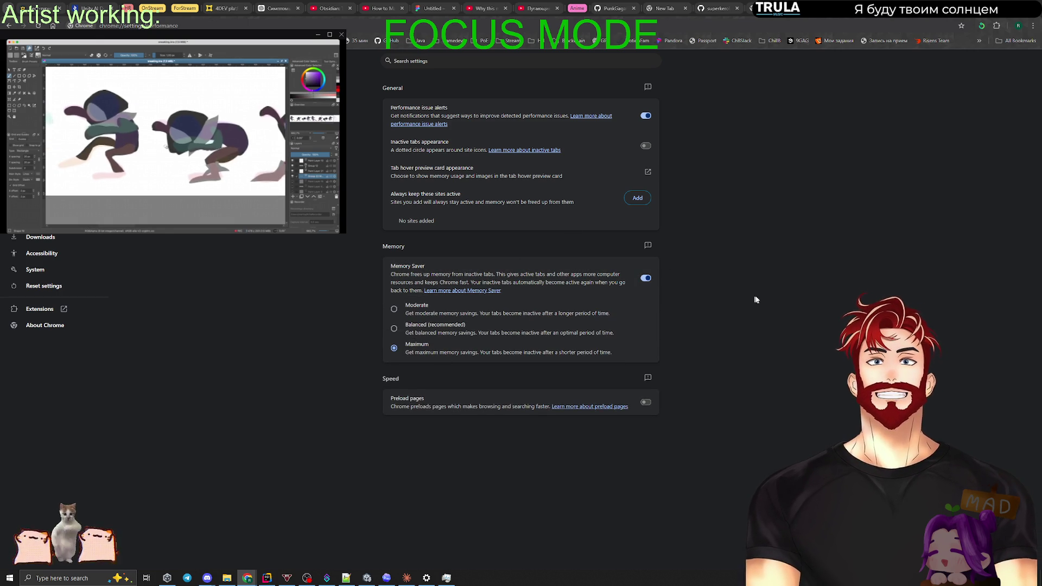
Search 'MsMpEng.exe что это', open a new tab, and return to Claude.
key(ctrl+l)
text(MsMpEng.exe что это)
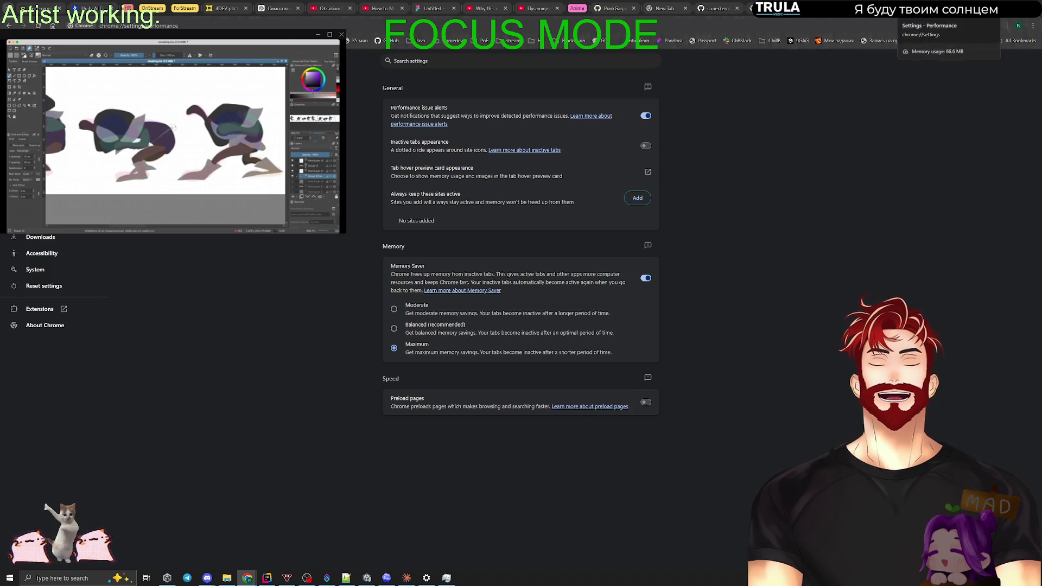
key(Return)
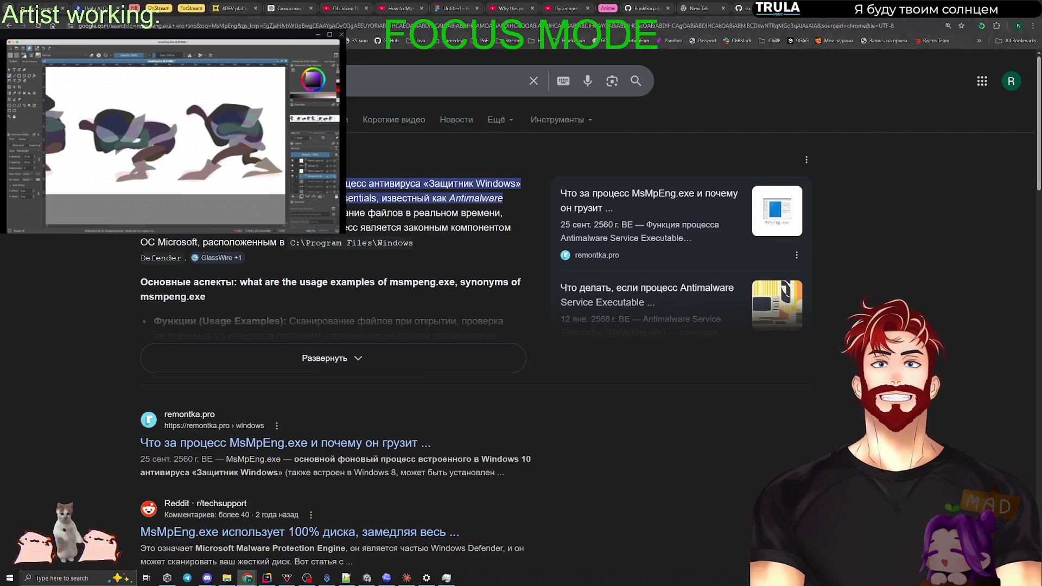
key(ctrl+t)
key(alt+Tab)
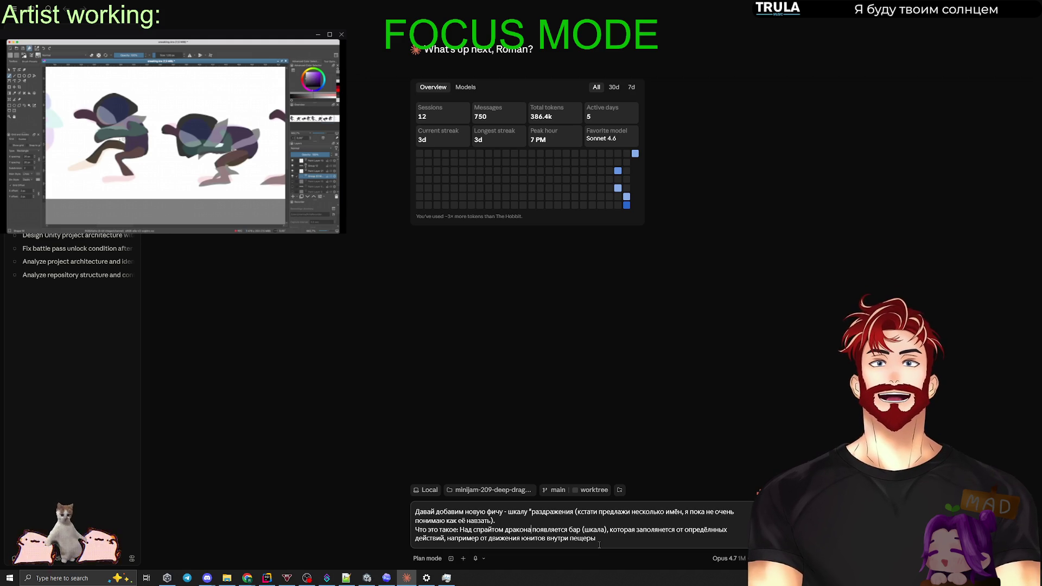
Replace 'внутри пещеры' at the prompt's end with ', от взятия золота из горы золота'.
click(615, 538)
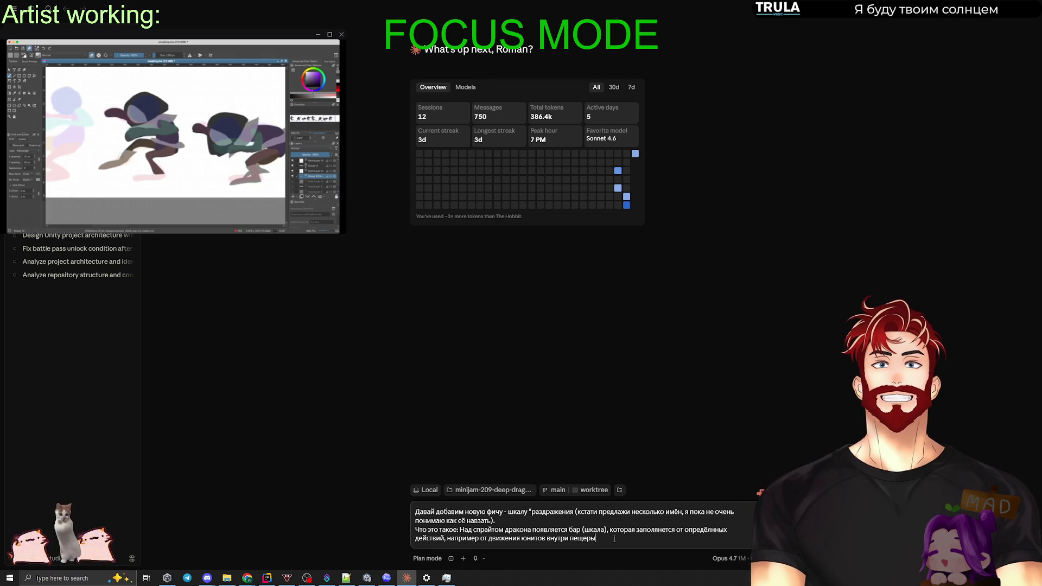
drag(614, 541, 564, 539)
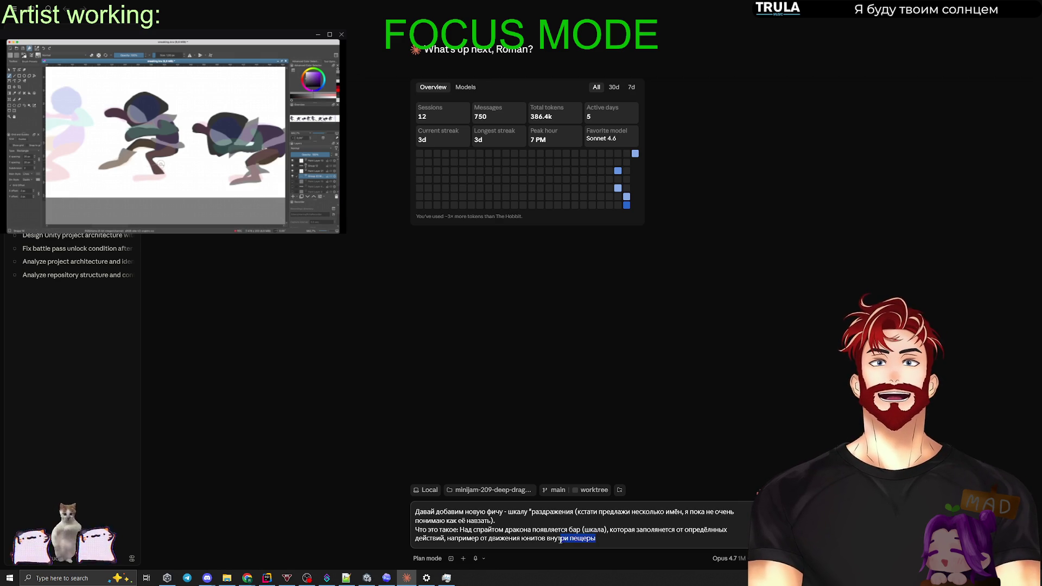
key(BackSpace)
text(,)
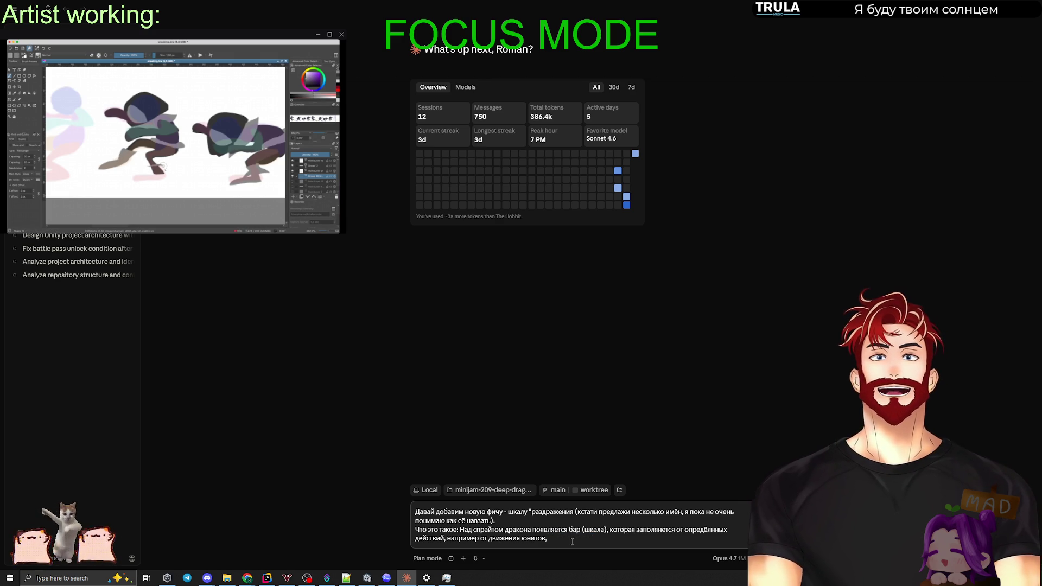
text( от взятия)
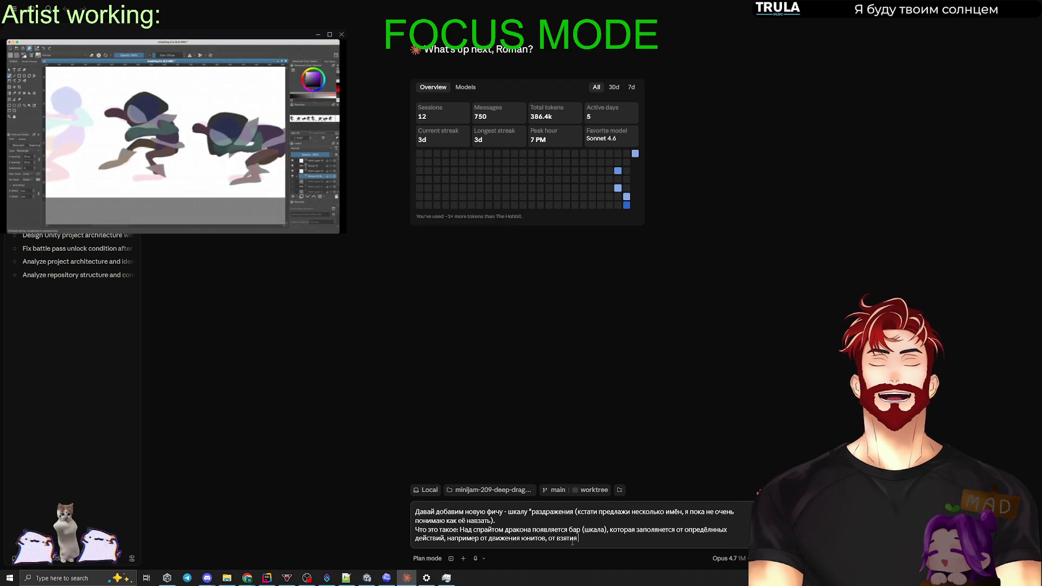
text(из горы золота)
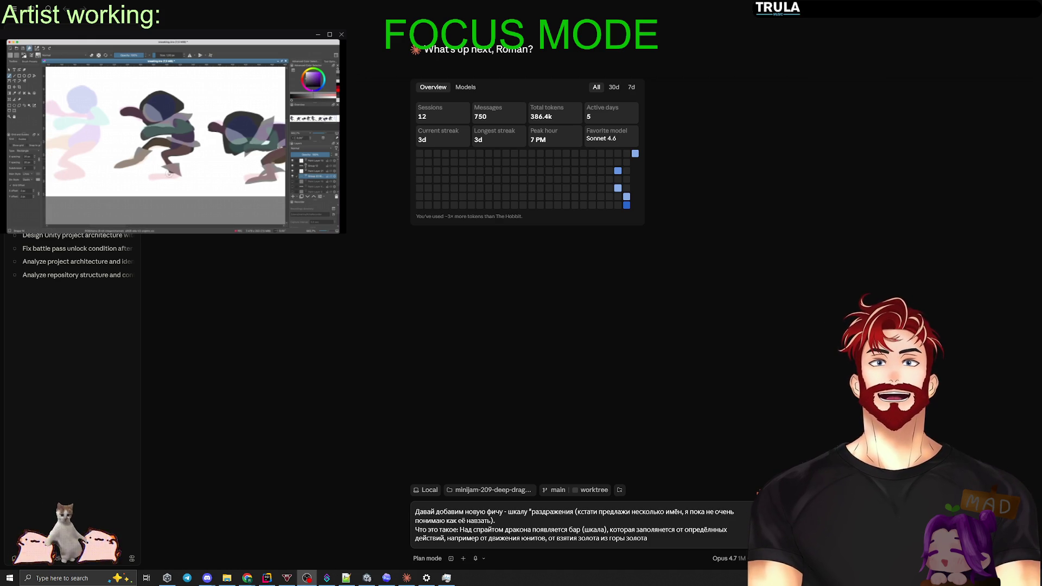
click(652, 540)
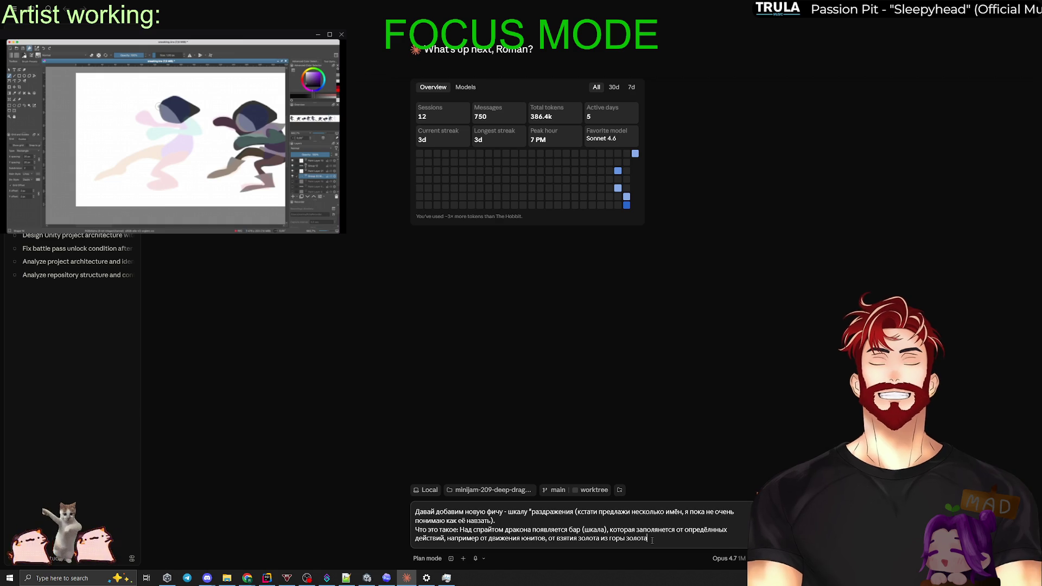
key(alt+Tab)
key(Tab)
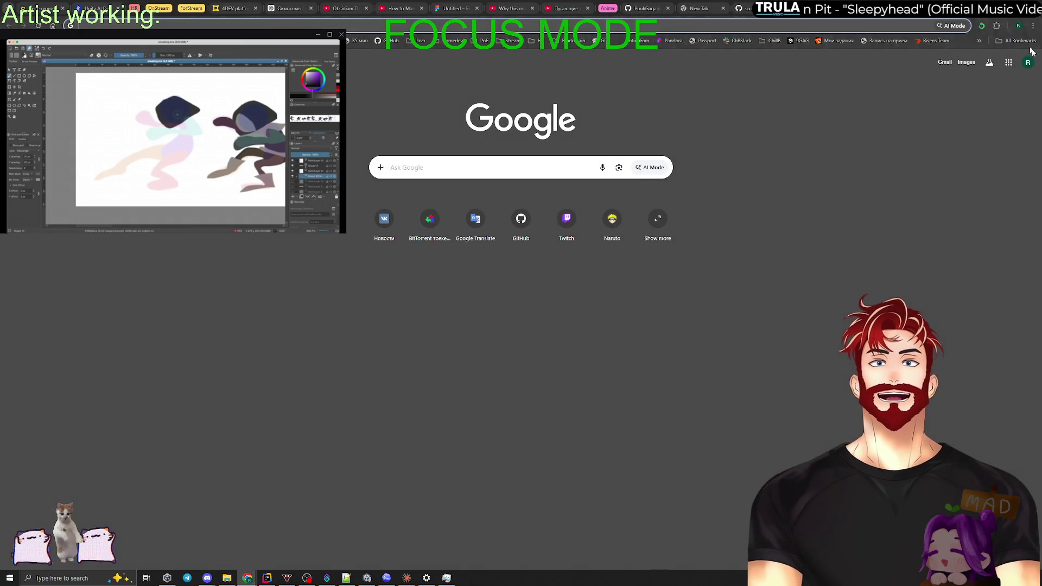
click(1034, 26)
click(949, 293)
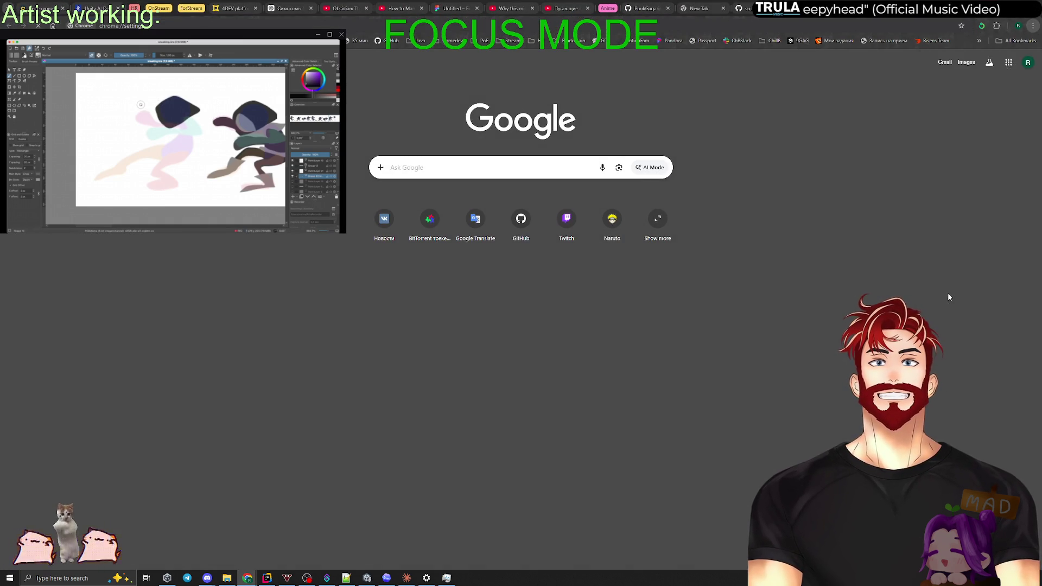
click(40, 136)
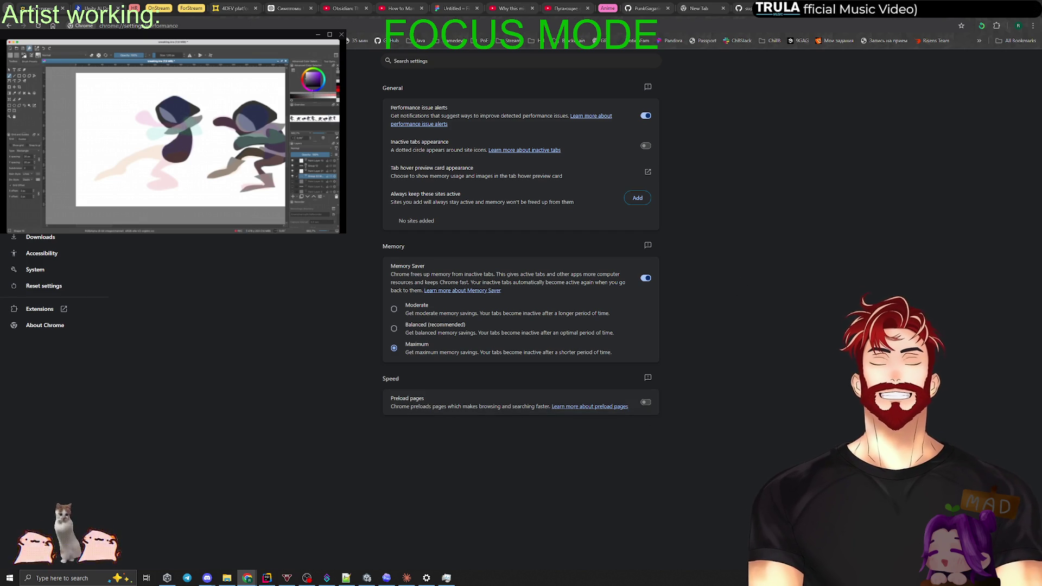
key(ctrl+t)
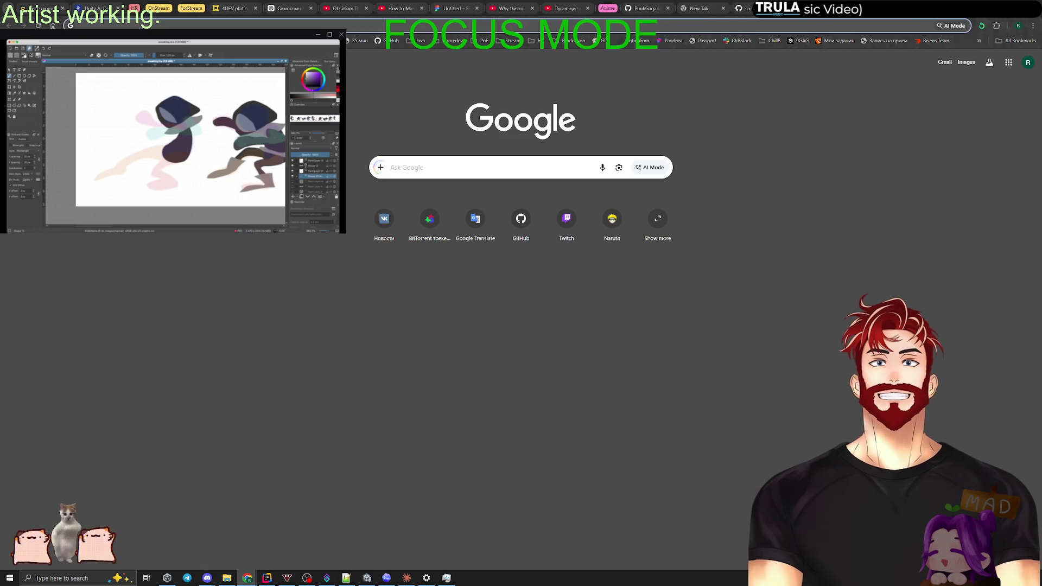
key(alt+Tab)
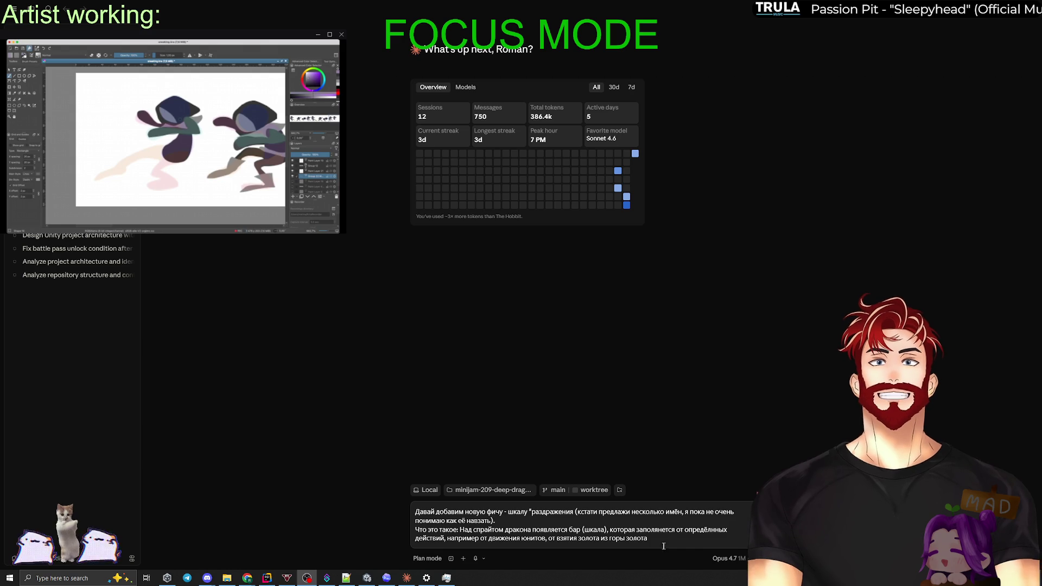
click(658, 543)
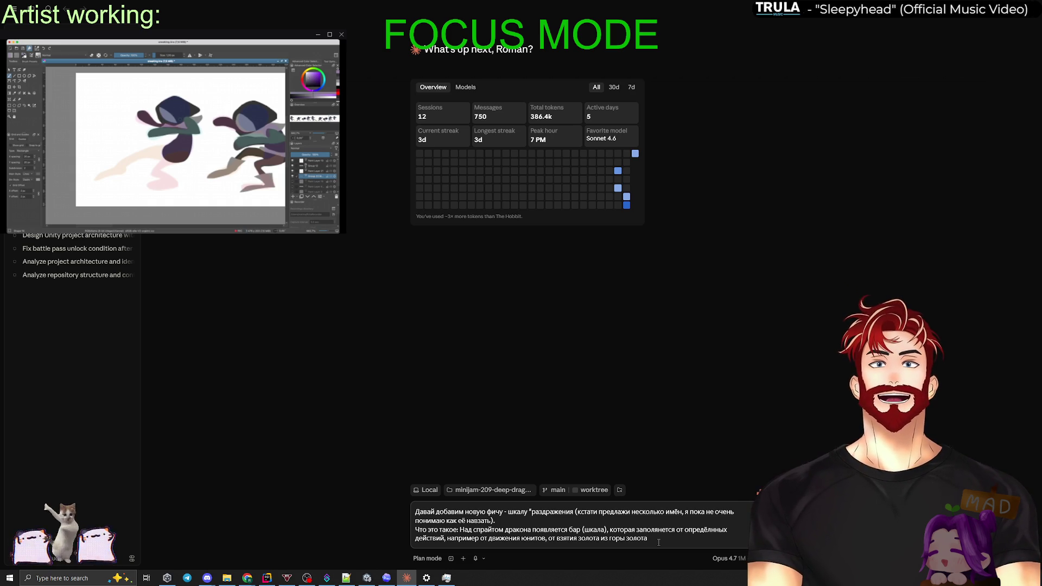
Add prompt lines saying a filled bar needs an event ('нужен ивент') and then resets to 0.
text(,.)
key(shift+Return)
text(При)
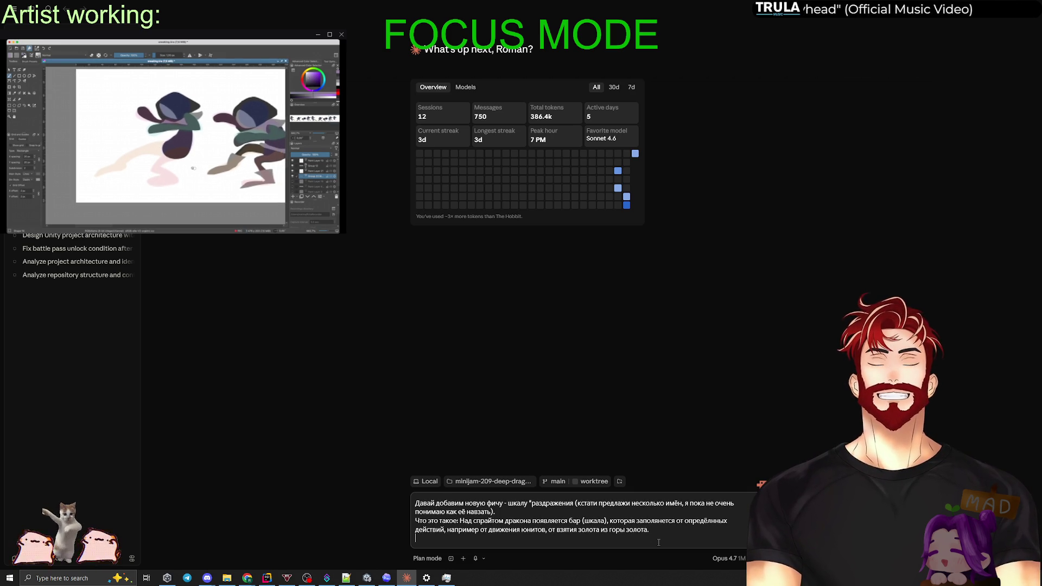
text( заполнении шкалы будет происходить некое собы)
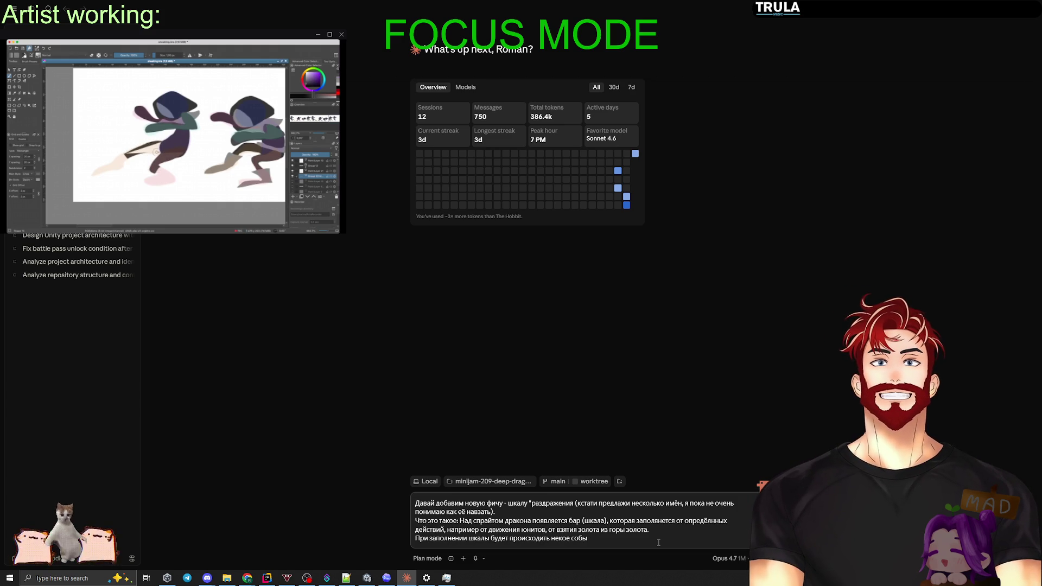
text(нужен ив)
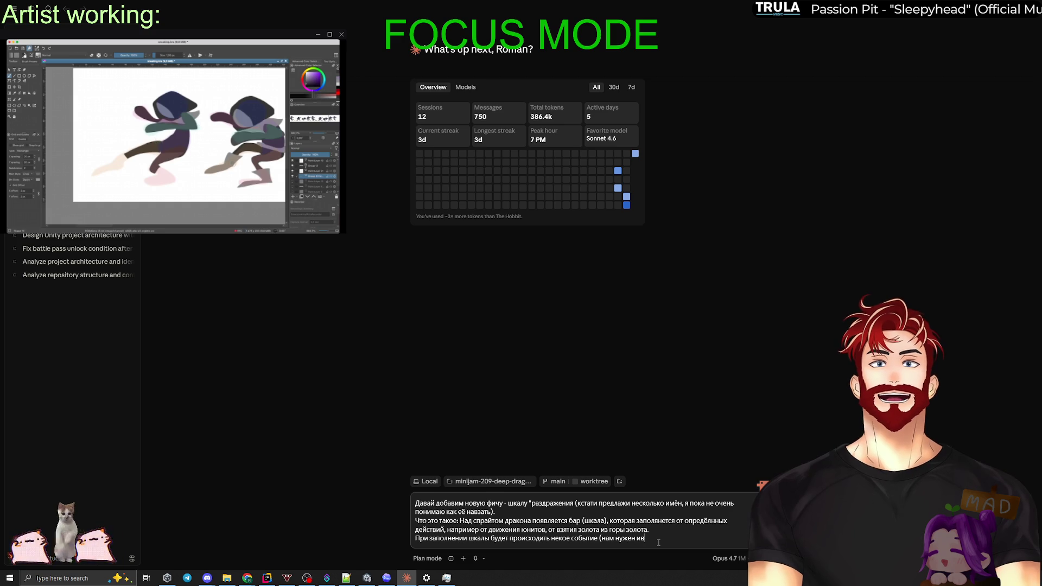
text(ент),)
key(shift+Return)
text(И она будет сба)
key(BackSpace)
text(расф)
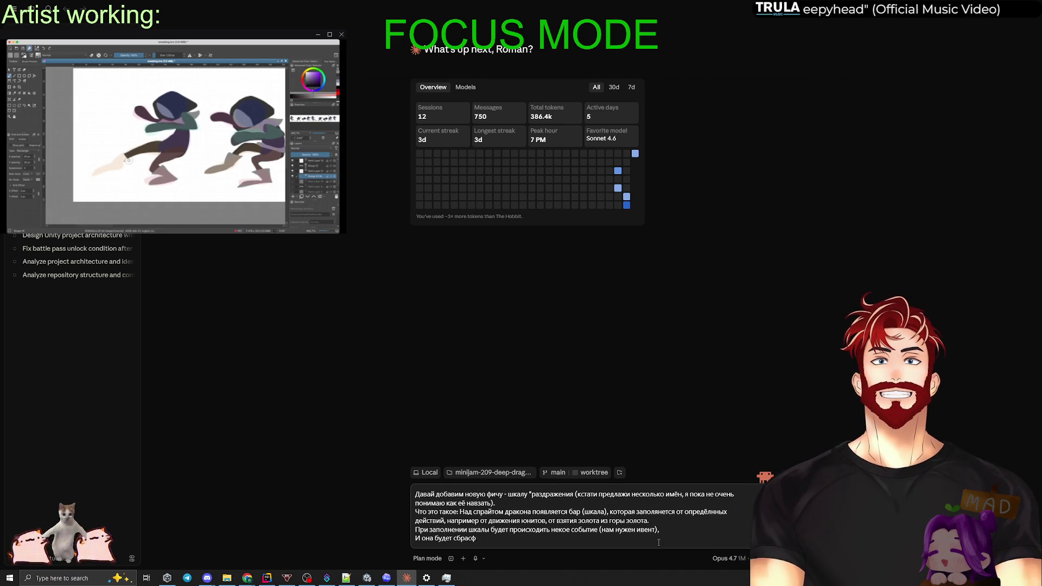
key(BackSpace)
text(ыватьс)
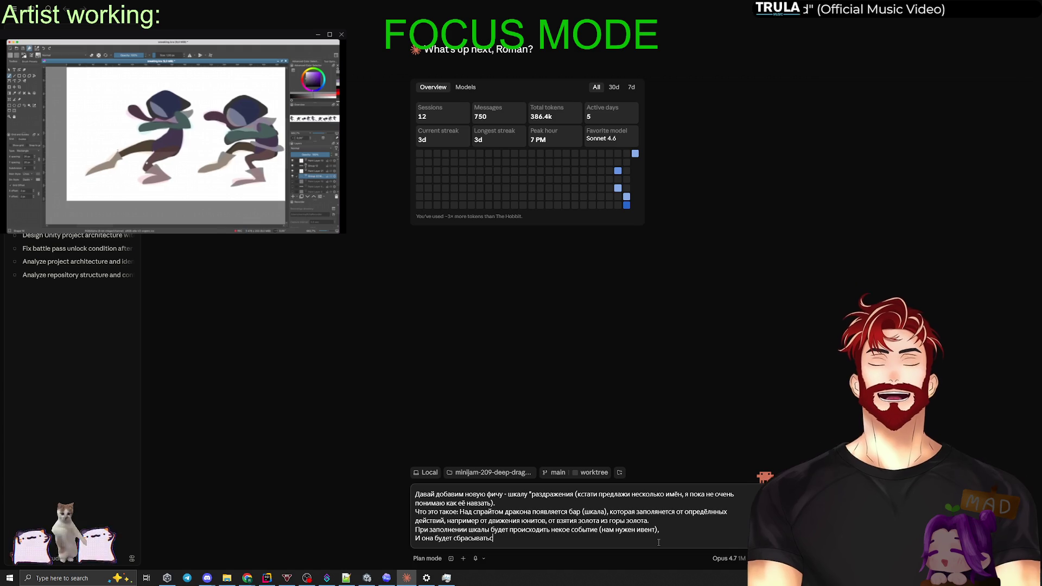
text(я в 0 после.)
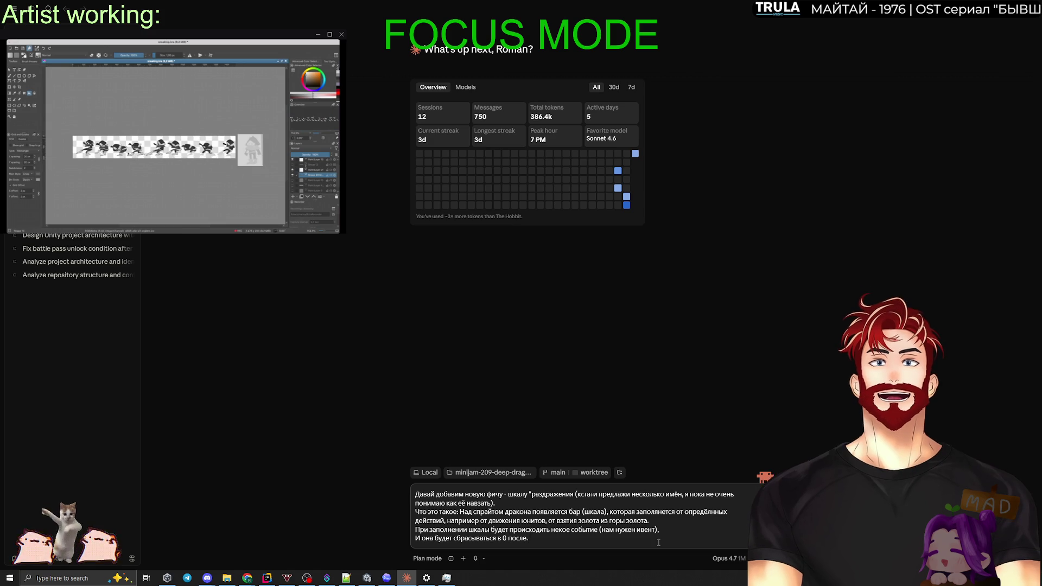
drag(545, 522, 447, 522)
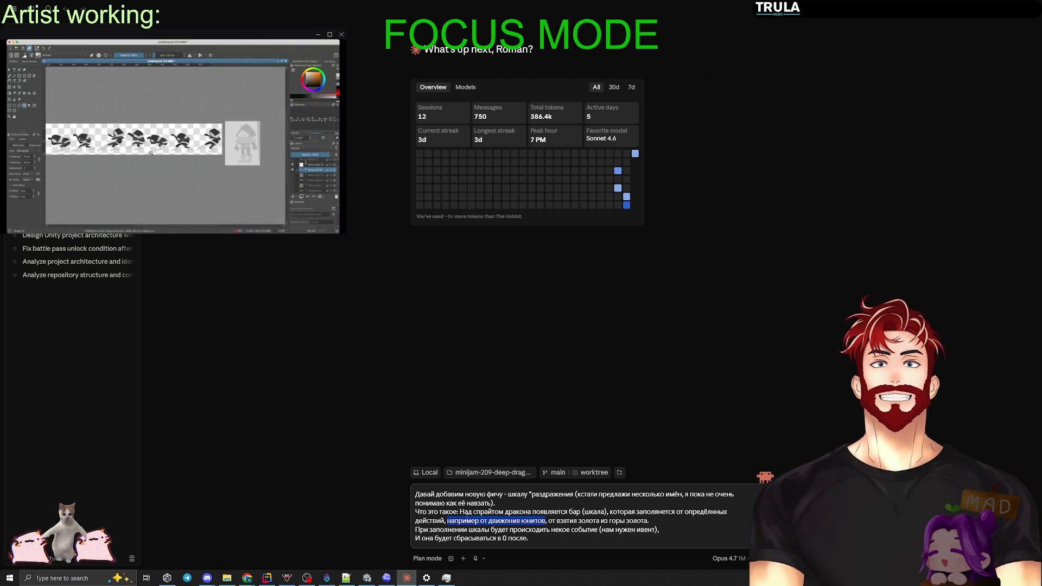
Append '(не равномерно, а с шансом)' to the unit-movement example and send the request.
key(Right)
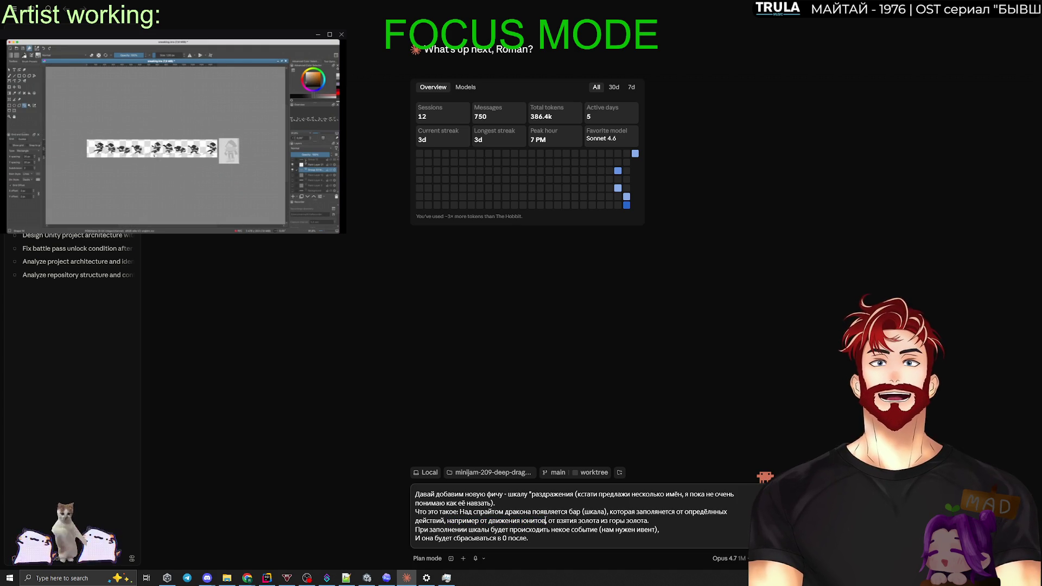
text(раз в)
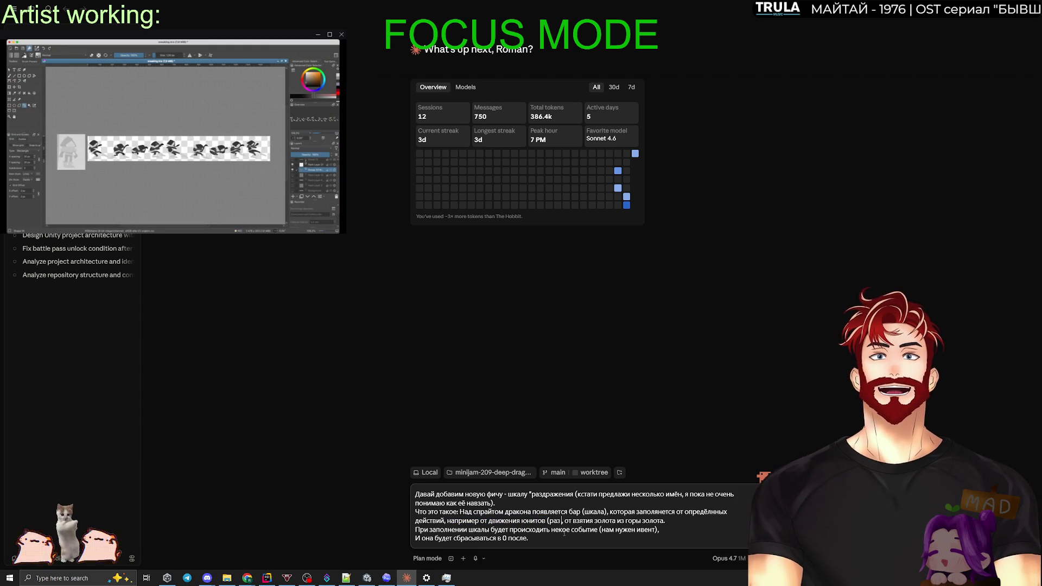
text( X секунд)
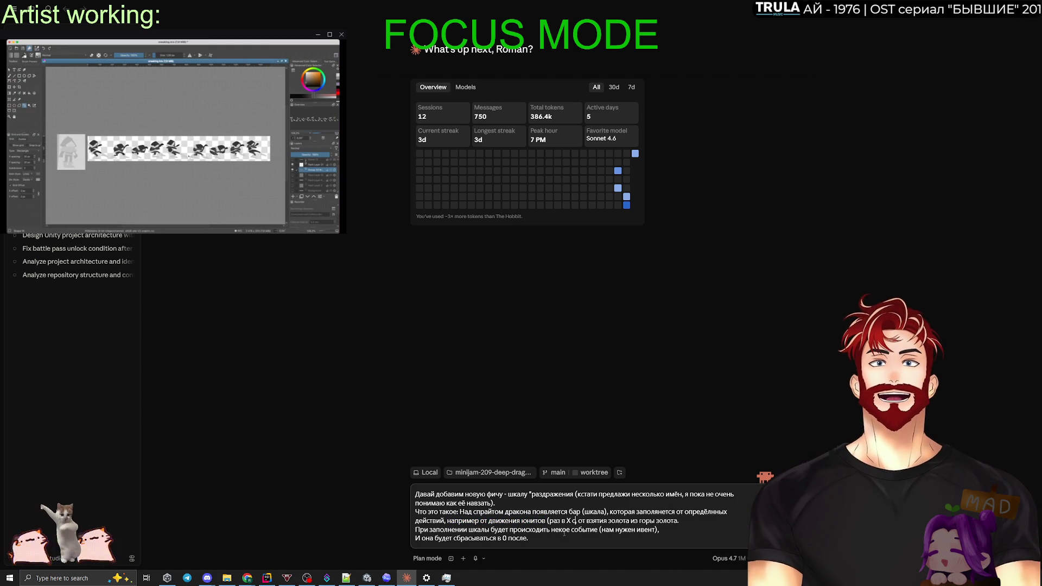
key(BackSpace)
key(BackSpace)
key(BackSpace)
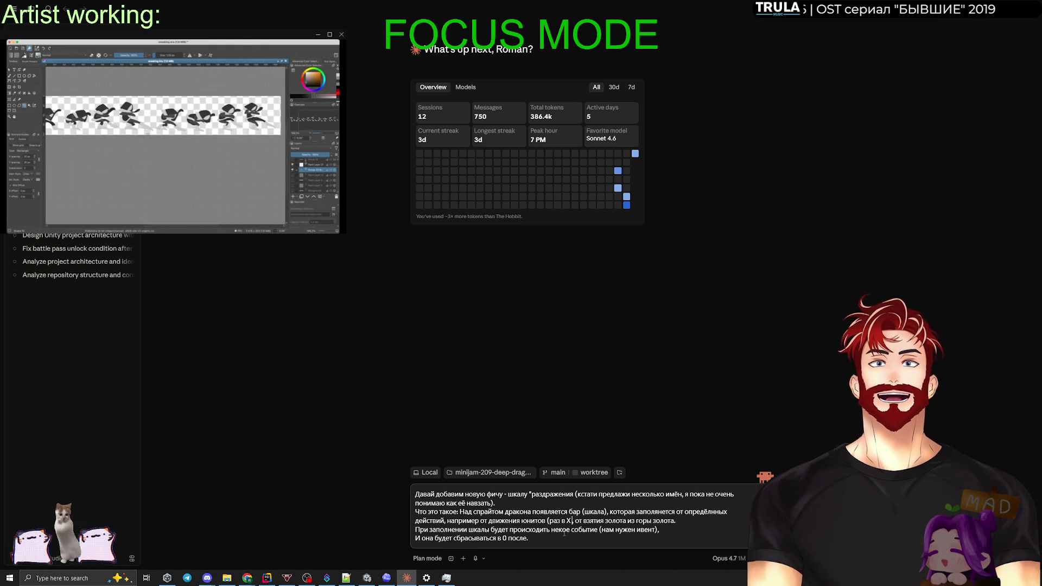
key(BackSpace)
key(BackSpace)
key(BackSpace)
text(не равномерно, )
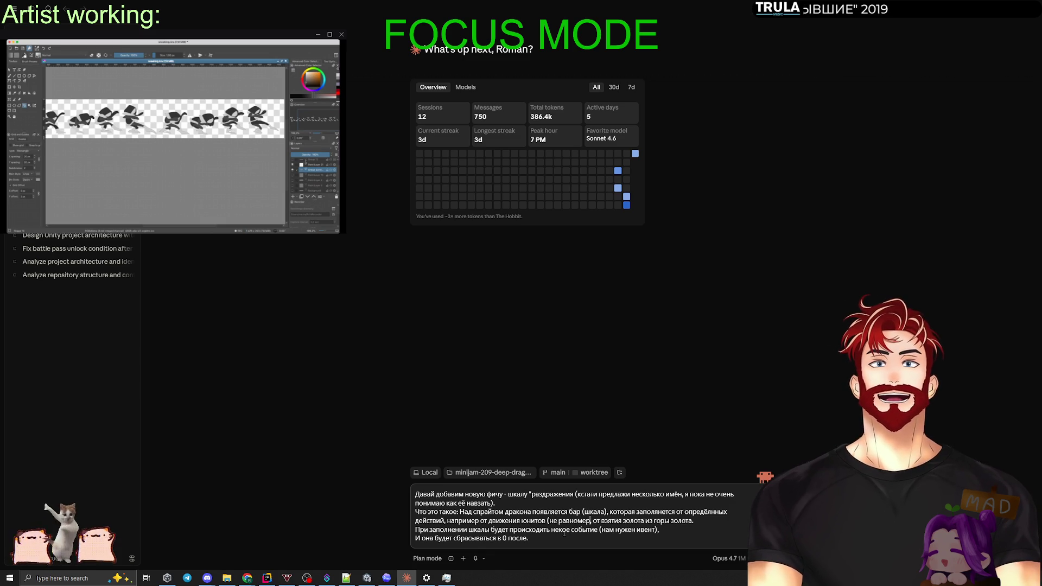
text(а с шансо)
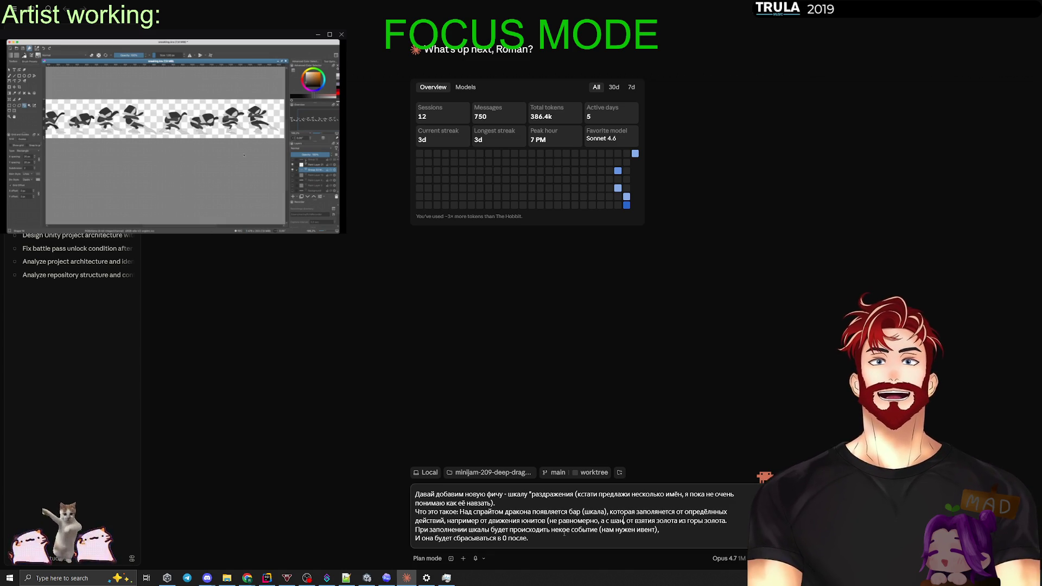
text(м))
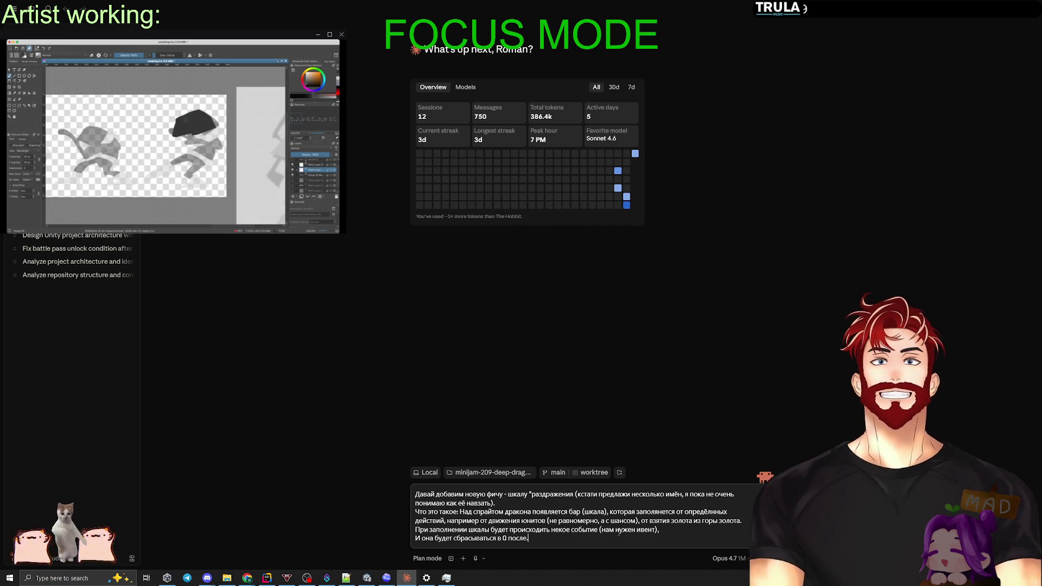
key(Return)
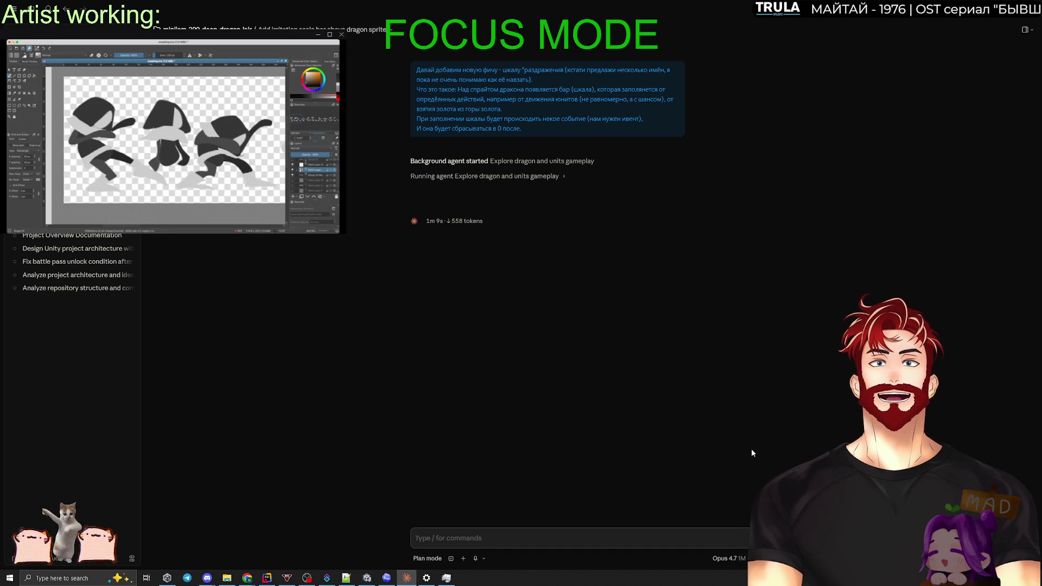
Add a Miro Backlog card noting the dragon bar doesn't fully reset, then return to Claude.
mouse_move(248, 582)
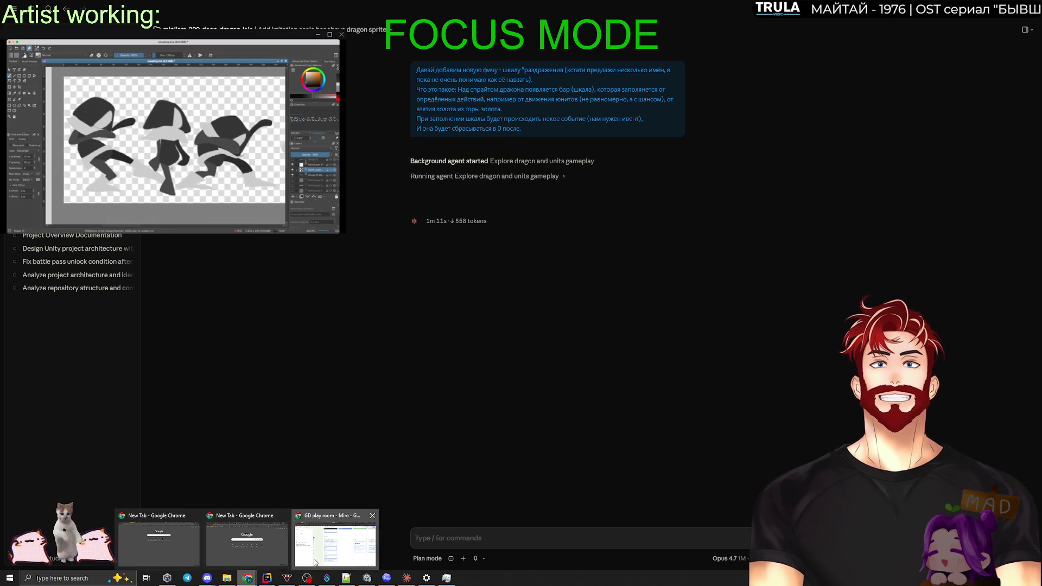
click(336, 540)
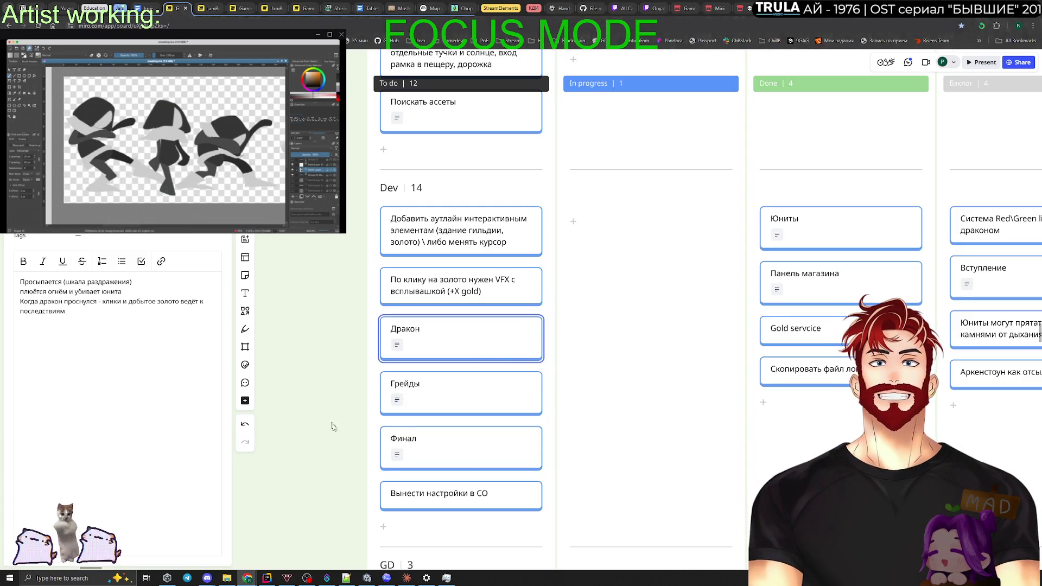
scroll(537, 391, down, 3)
scroll(597, 374, right, 5)
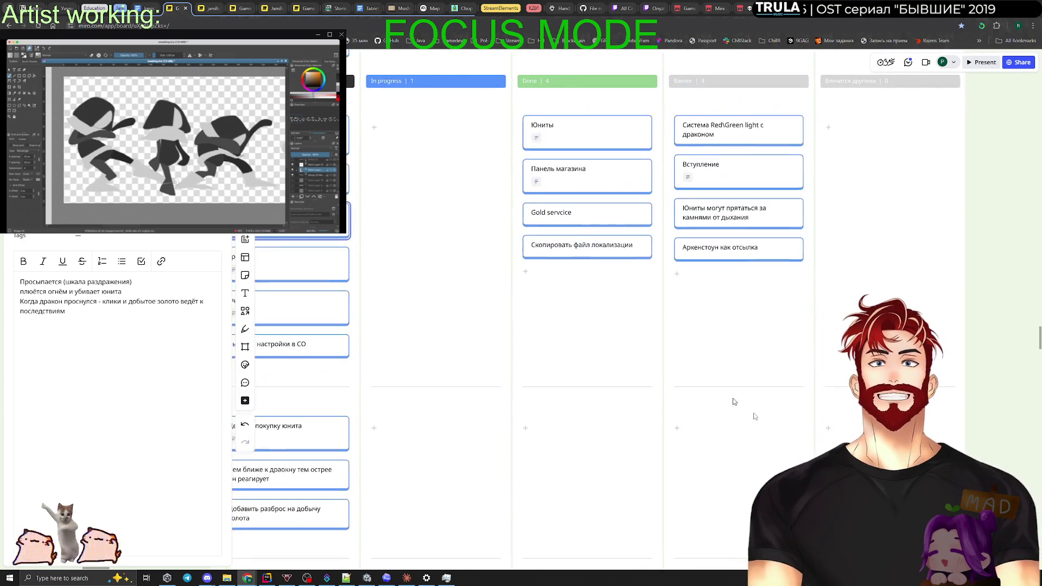
click(674, 433)
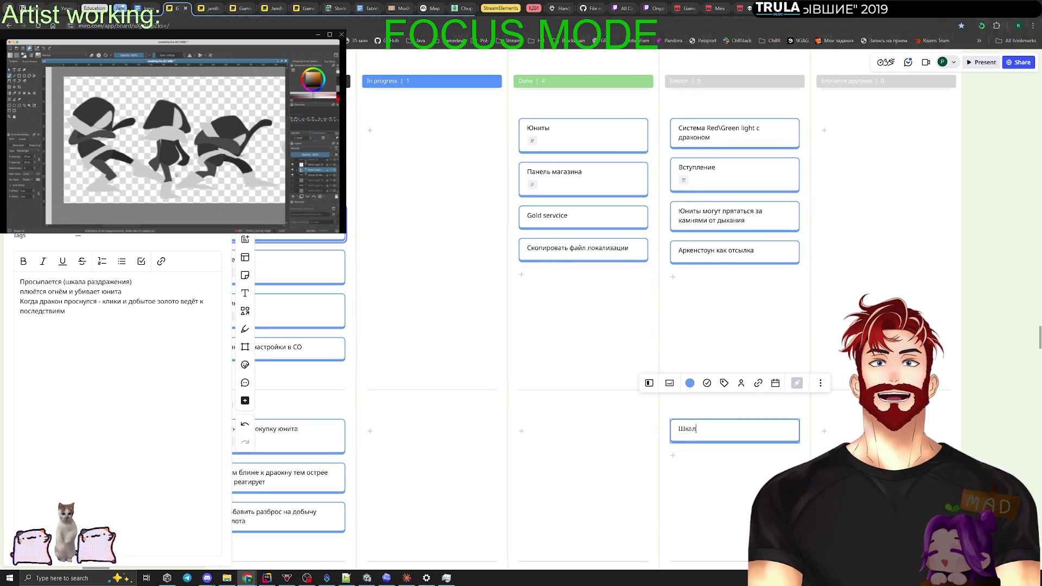
text(а дракона сбрасывается)
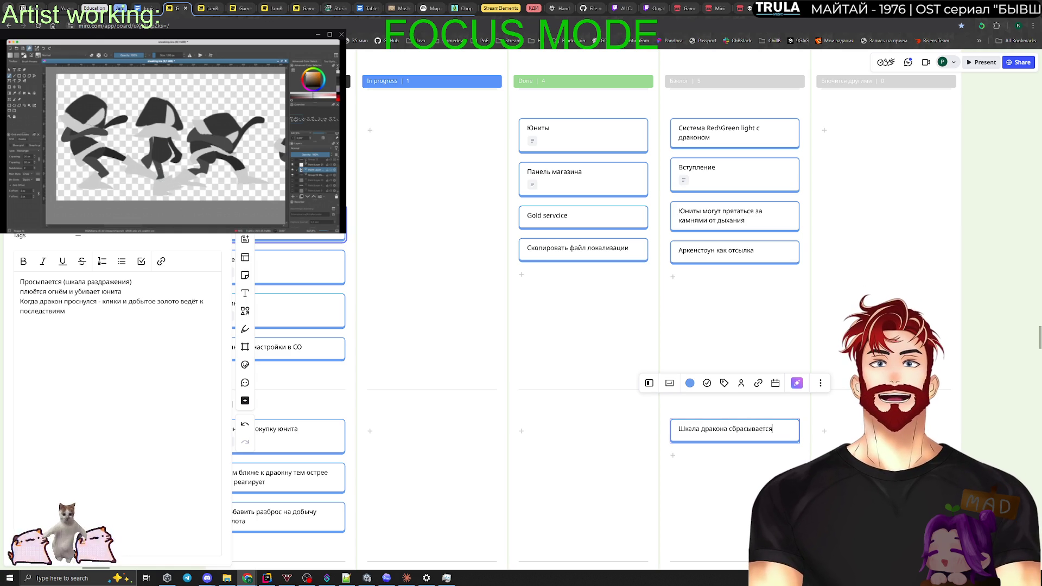
text( не полностью)
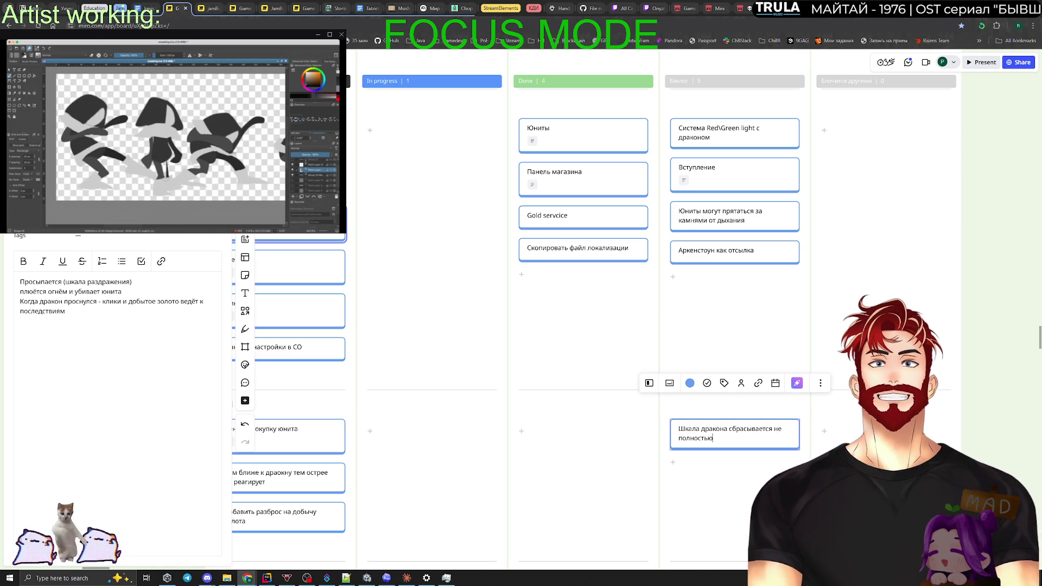
scroll(489, 434, left, 5)
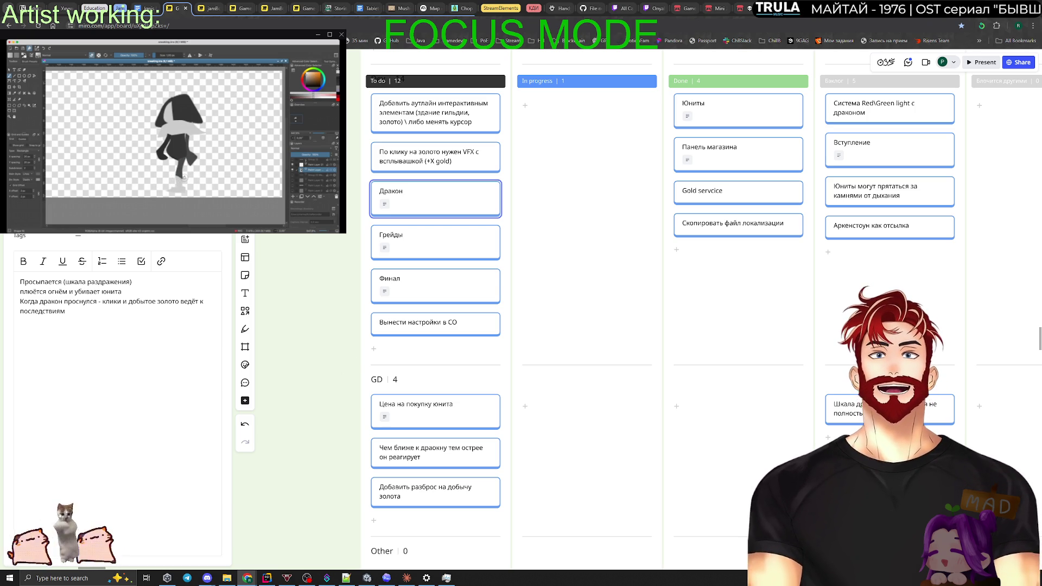
key(alt+Tab)
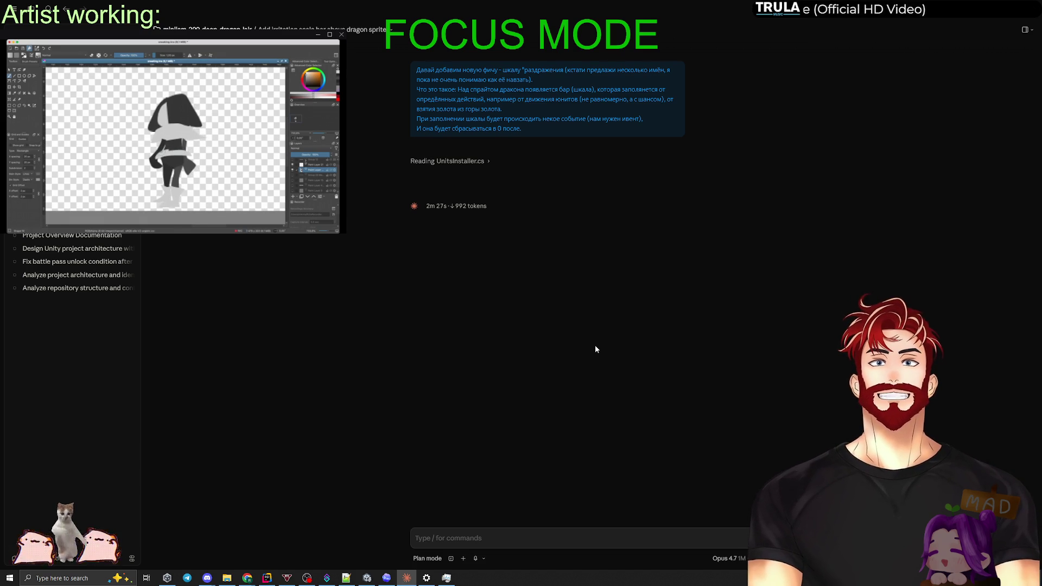
key(alt+Tab)
Bring Rider forward and update the project from version control to pull the latest changes.
click(517, 237)
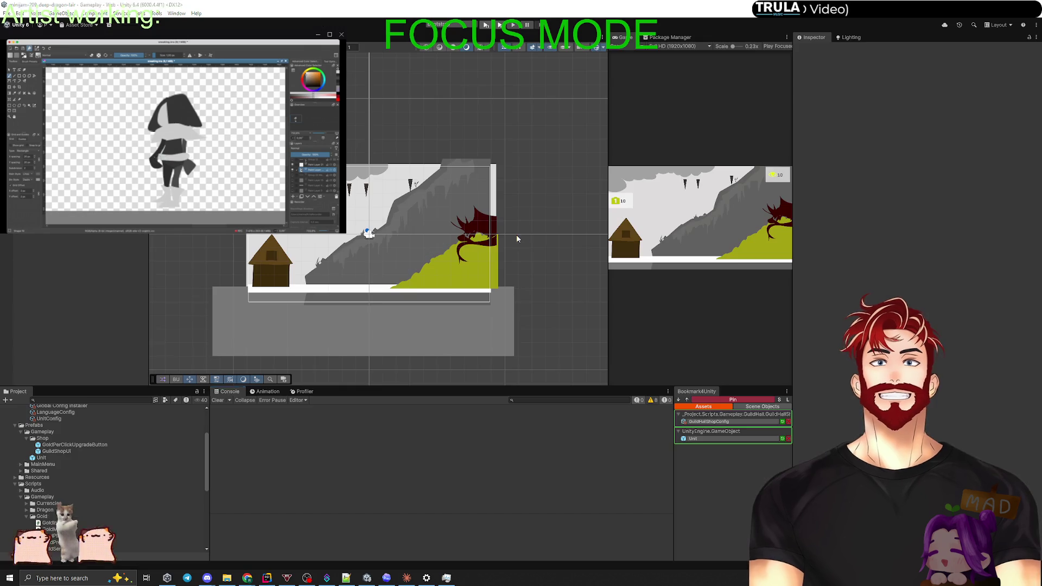
click(272, 579)
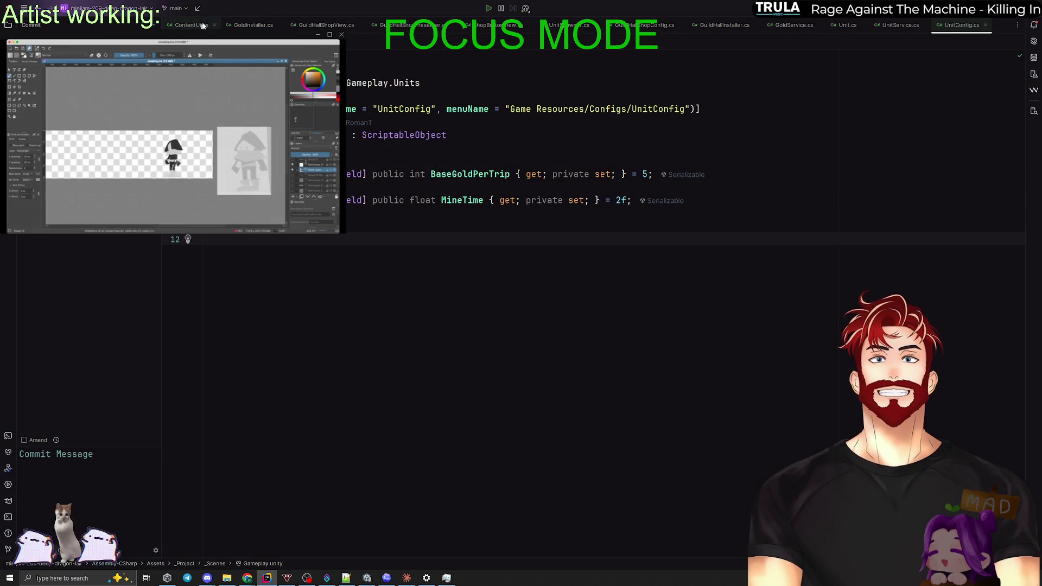
click(198, 7)
click(548, 310)
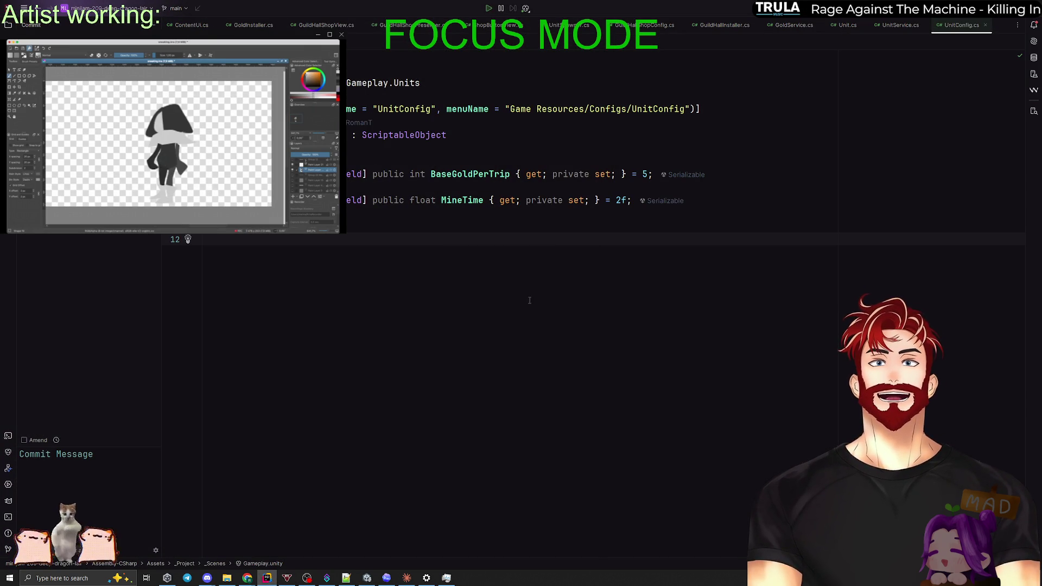
Create a new branch 'gagarin' from main and check it out, retrying after a mistyped first attempt.
click(183, 9)
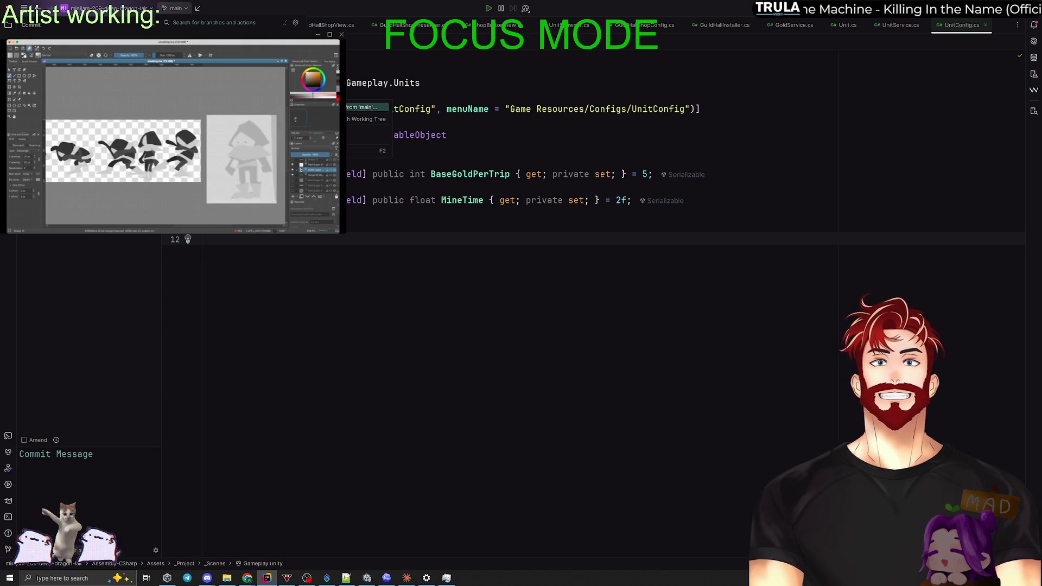
click(353, 107)
text(пфмкшт)
key(BackSpace)
key(BackSpace)
key(BackSpace)
text(gagarin)
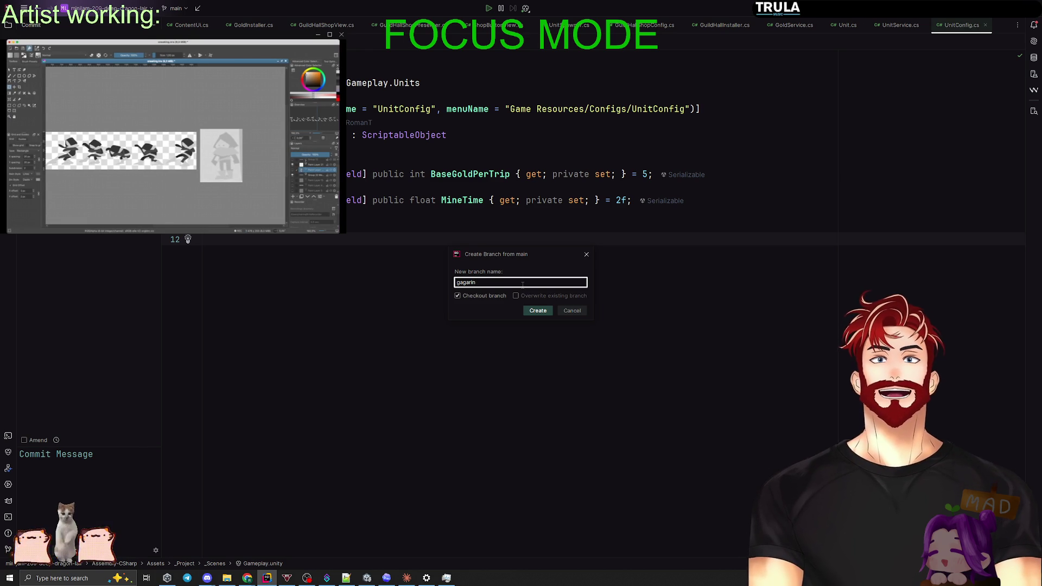
key(Return)
click(175, 8)
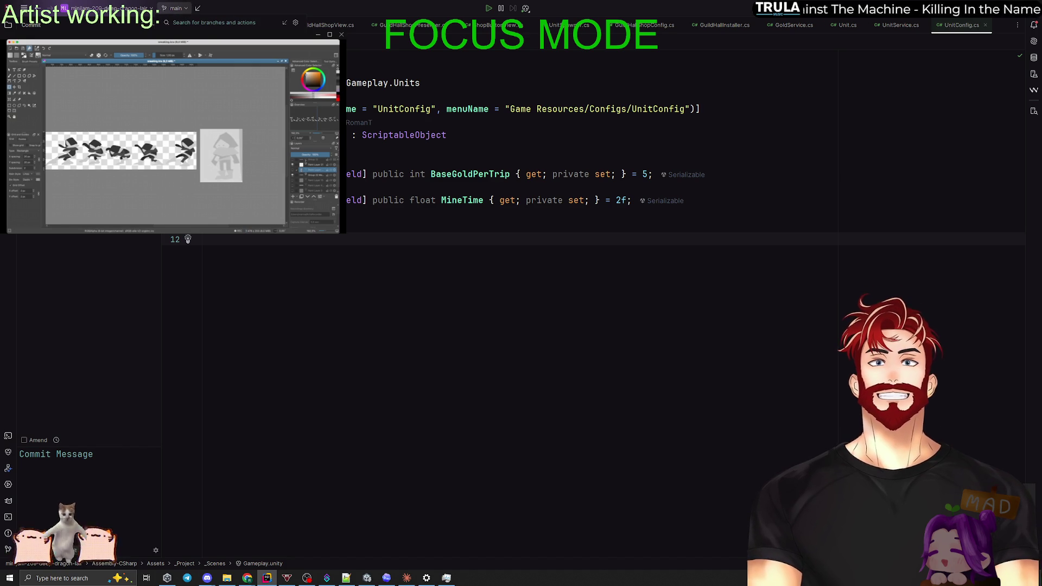
mouse_move(348, 112)
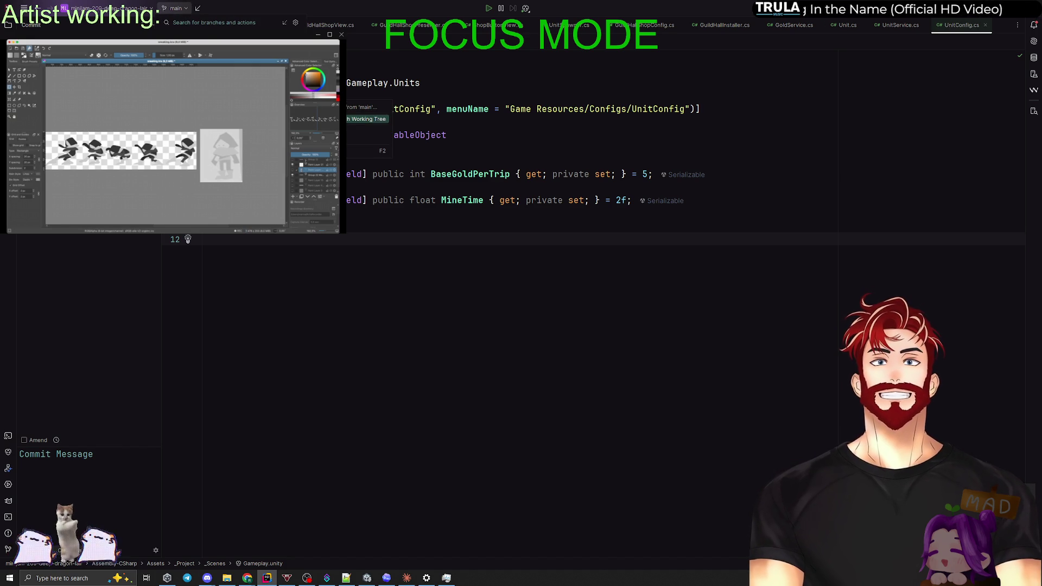
click(369, 107)
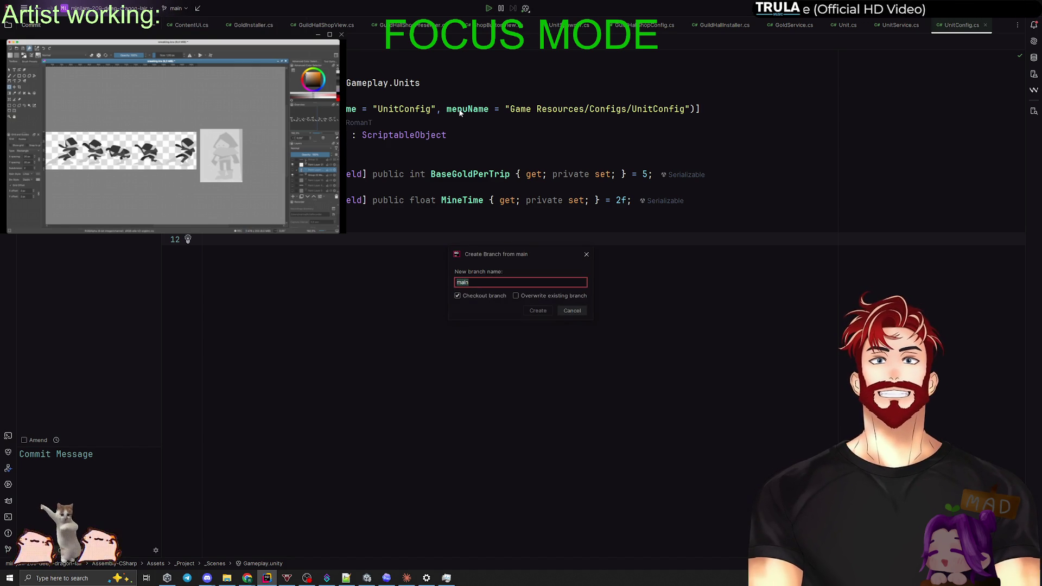
text(gagar)
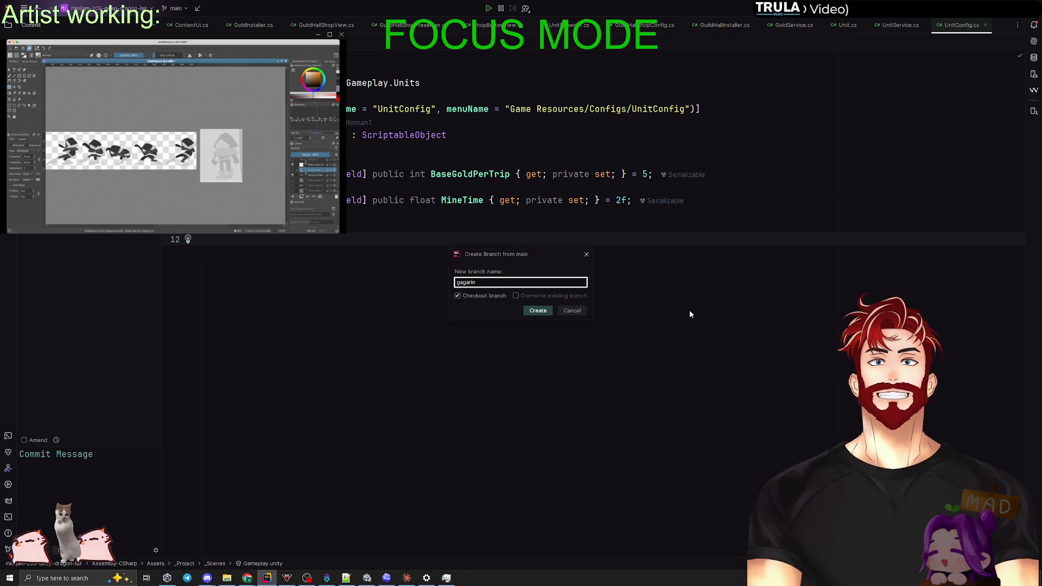
click(537, 311)
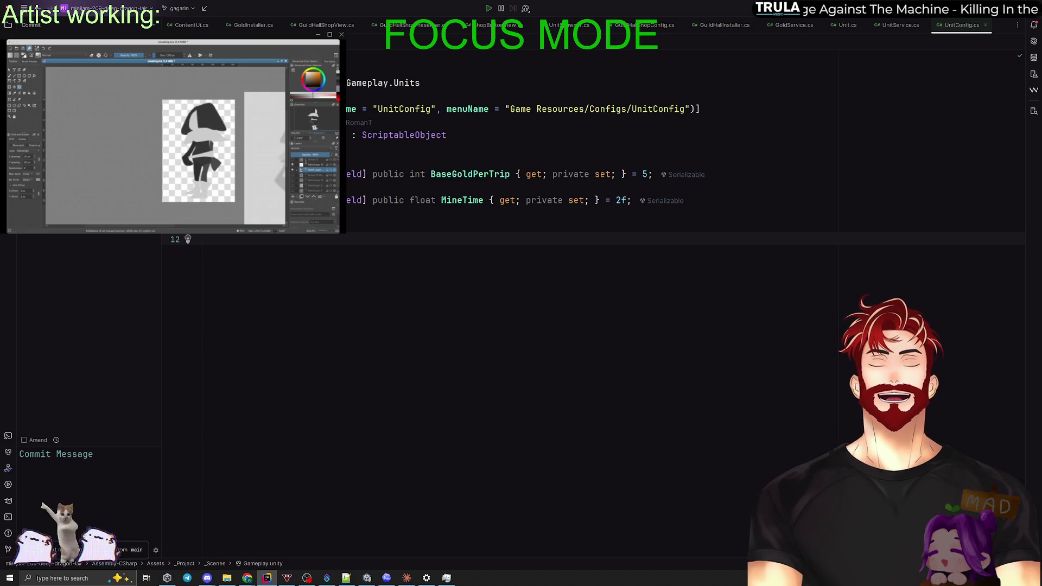
Switch briefly to Unity, then return to Rider showing UnitConfig.cs.
key(alt+Tab)
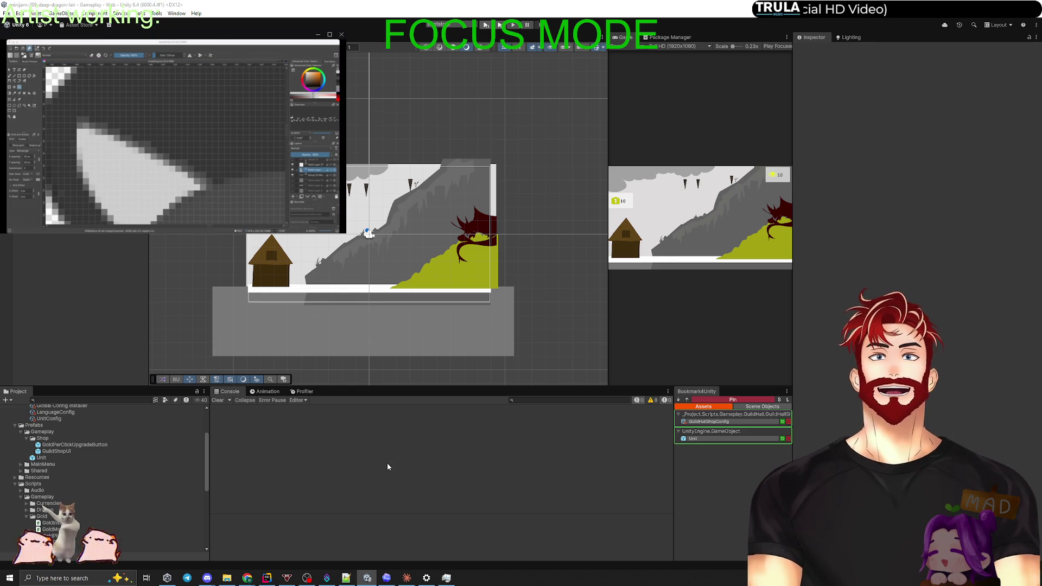
key(alt+Tab)
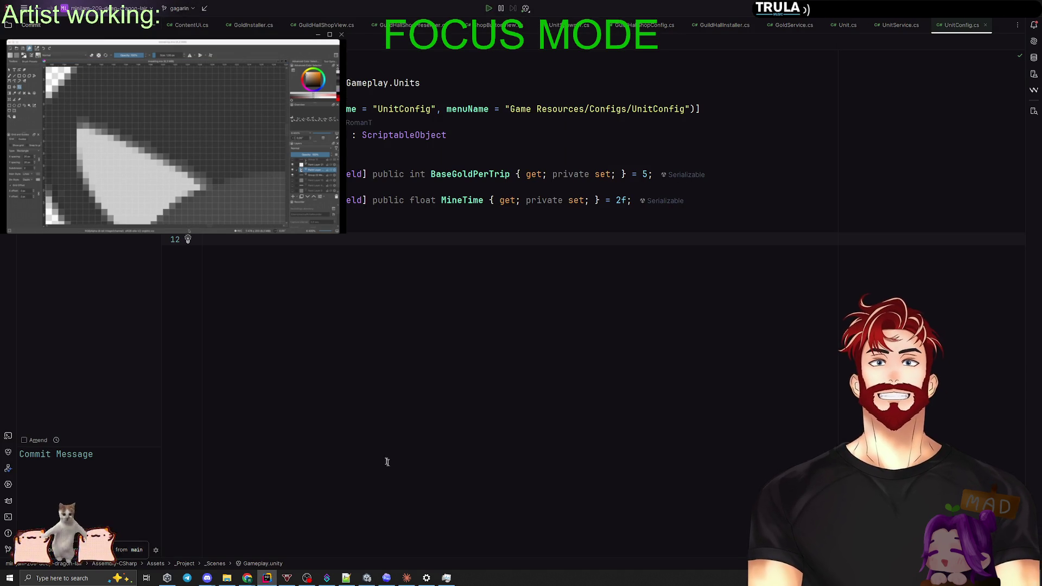
Return to the Claude chat and pick Annoyance / Раздражение as the feature name.
click(406, 578)
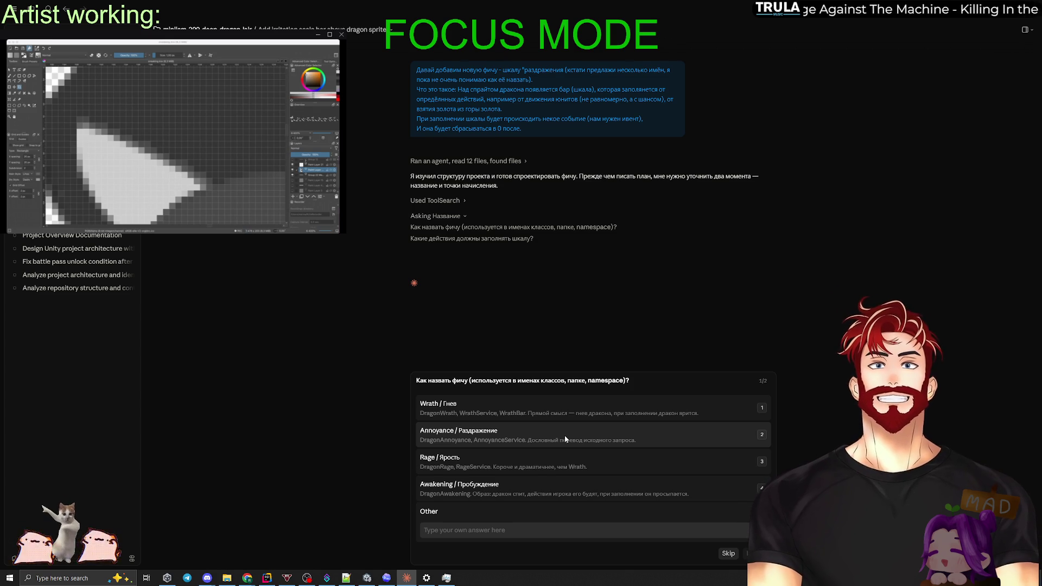
click(564, 435)
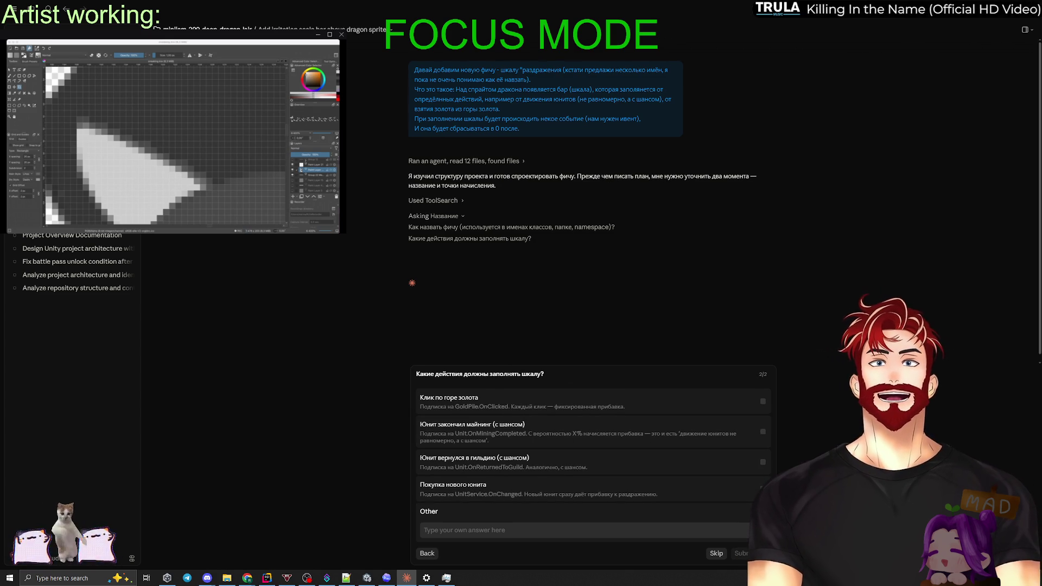
Tick the gold-pile click trigger and start a custom 'Other' answer for the fill triggers.
click(649, 405)
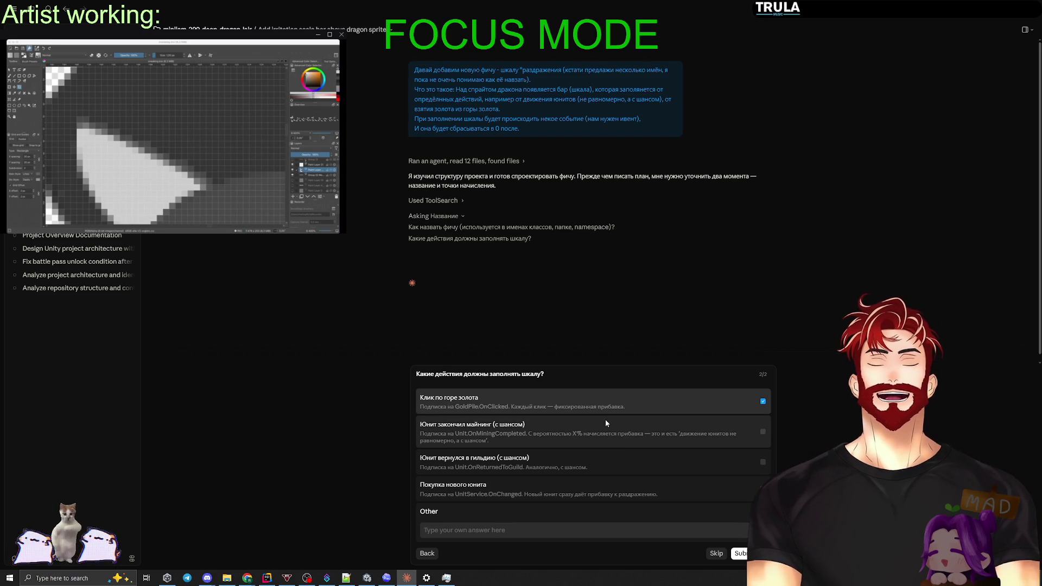
click(586, 427)
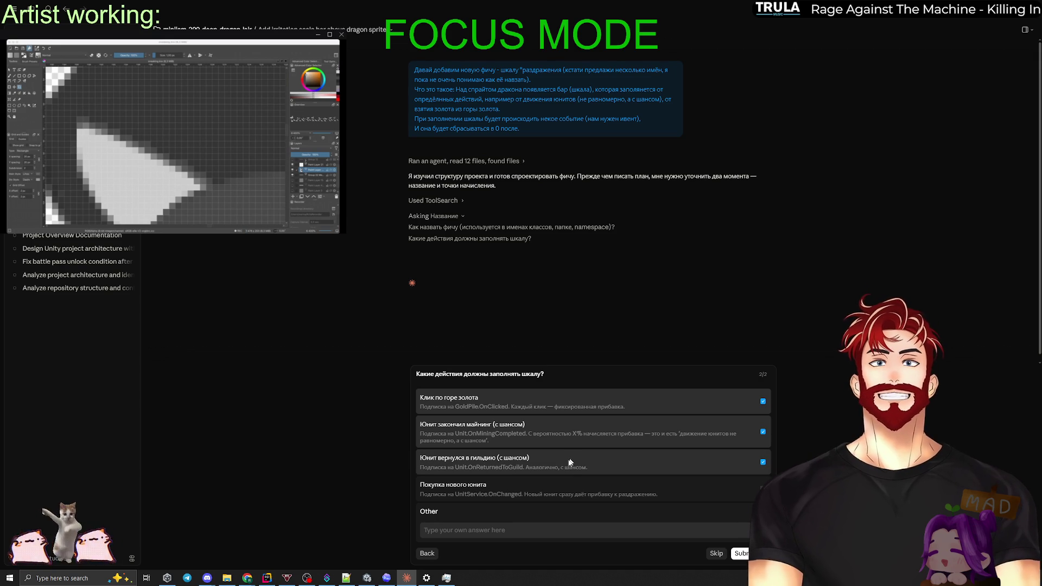
key(2)
click(486, 527)
text(Rkbr g)
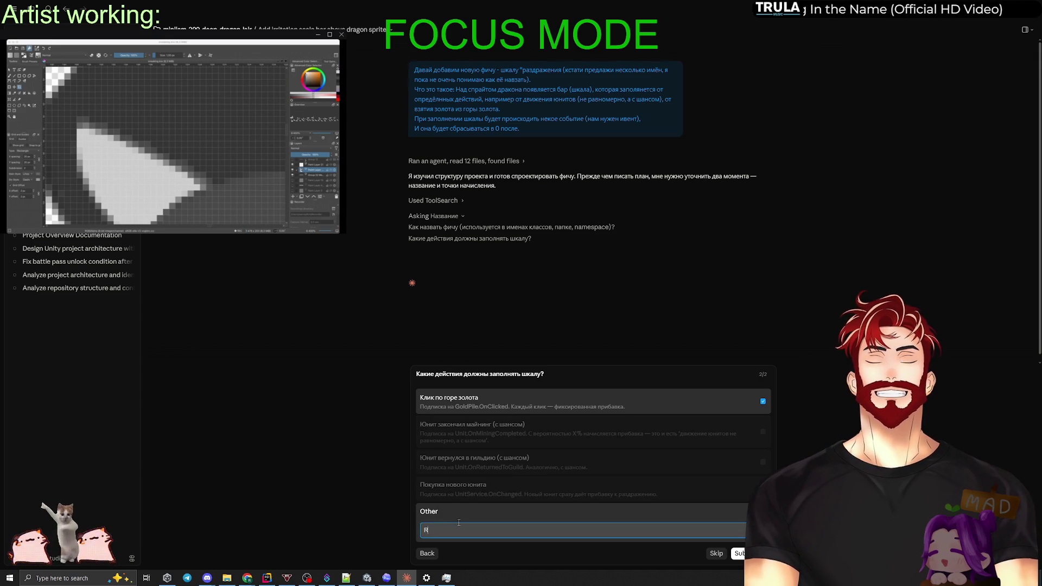
key(ctrl+a)
key(BackSpace)
Submit the answer: gold-pile clicks and mining, each with a chance, plus a roll every X seconds of movement.
text(Клик)
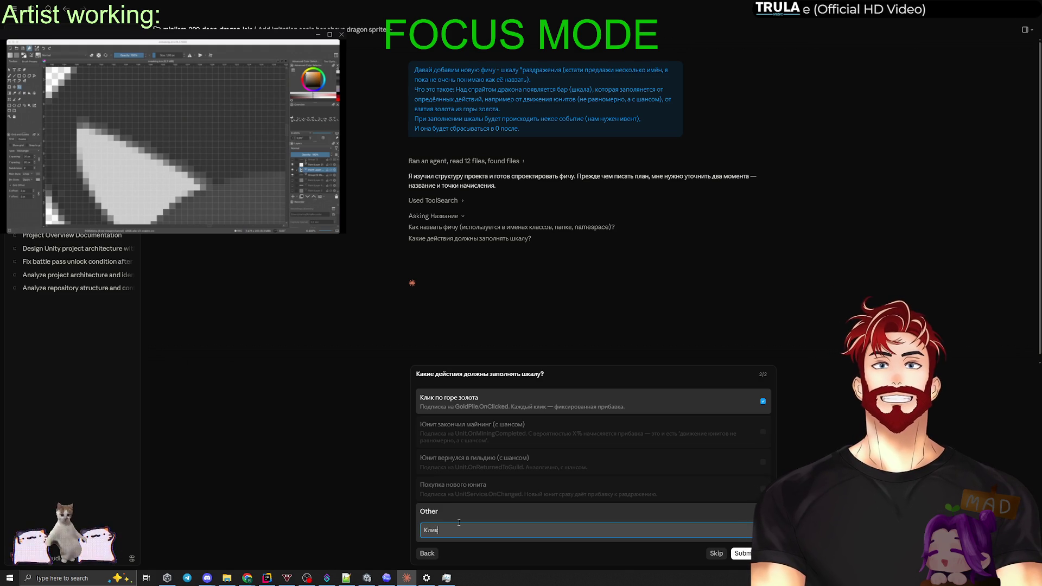
text( по горе золота +)
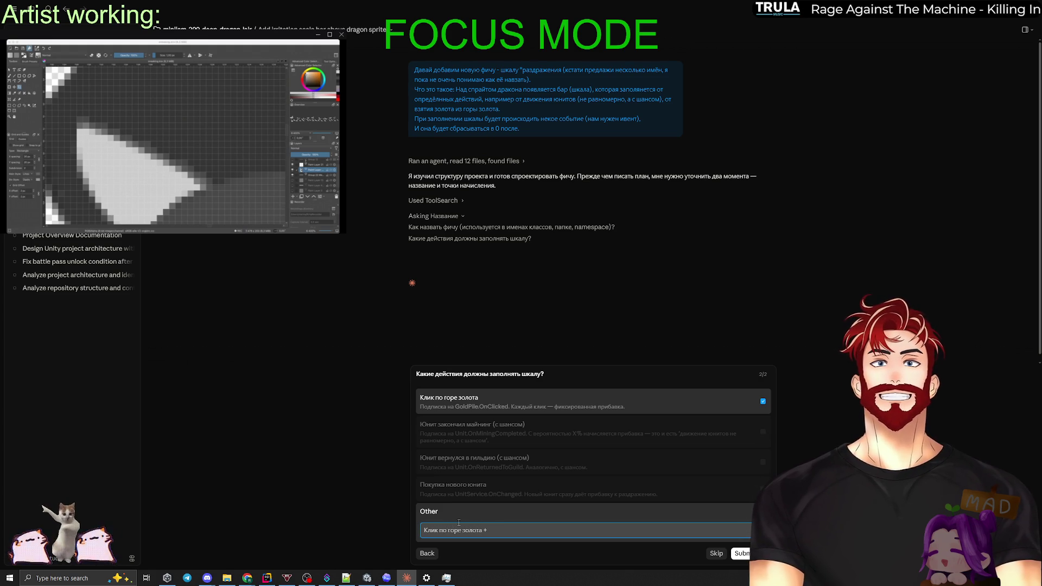
text( Майнинг)
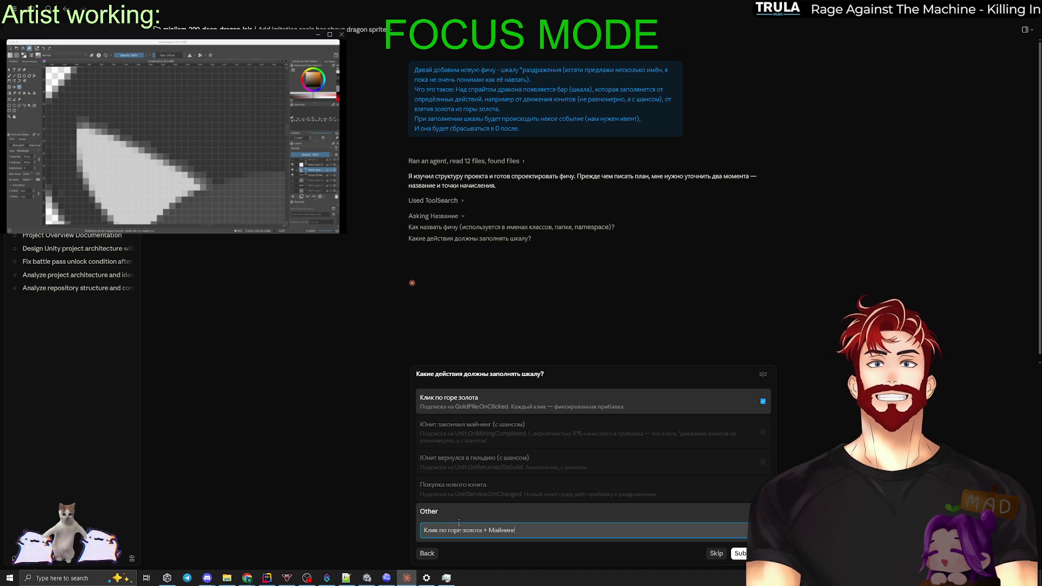
key(BackSpace)
text(ин)
drag(520, 530, 482, 533)
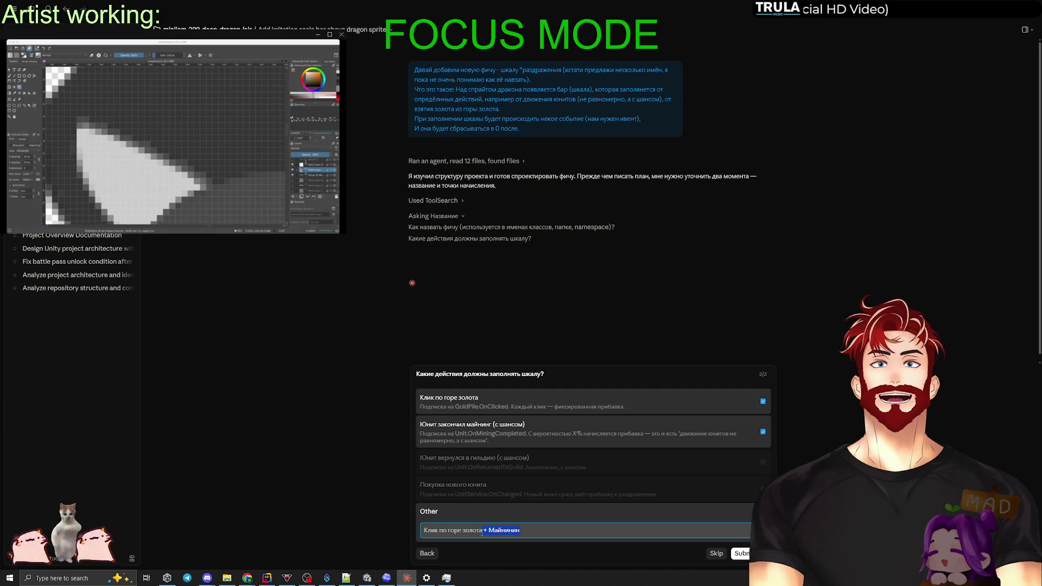
text(сом))
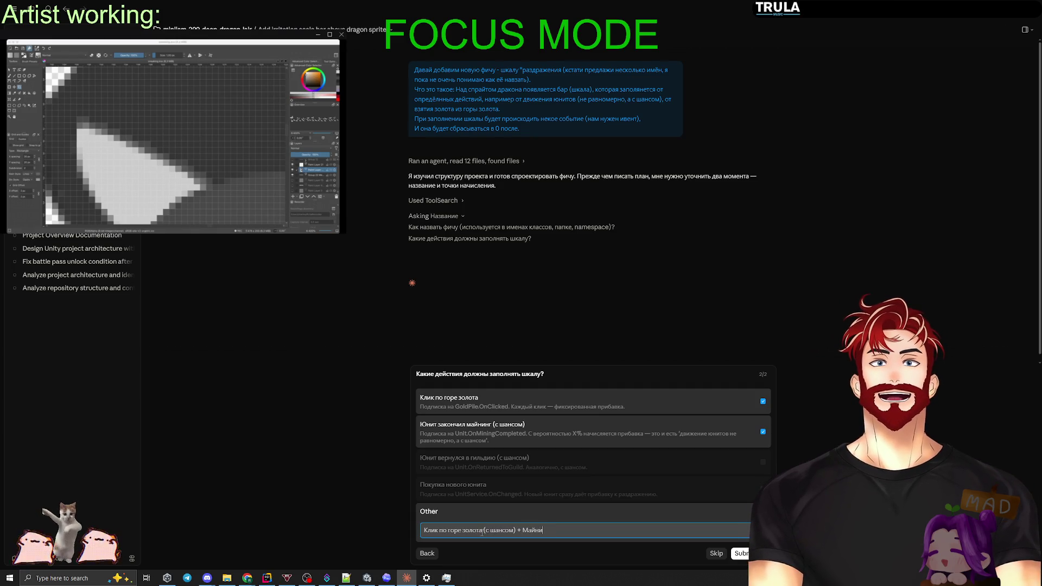
text( + Майнинг (с шансом))
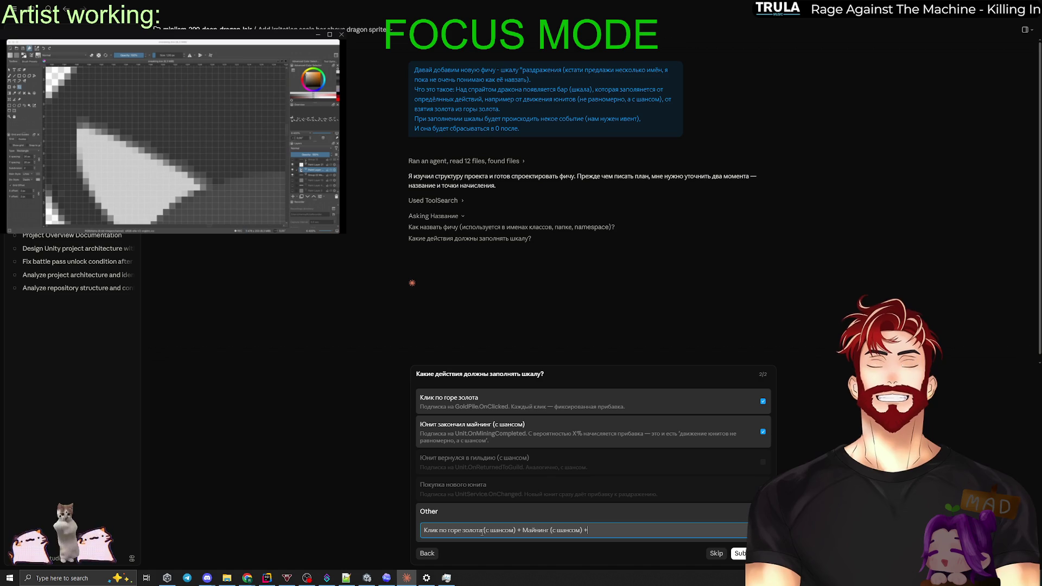
text( + при движении к)
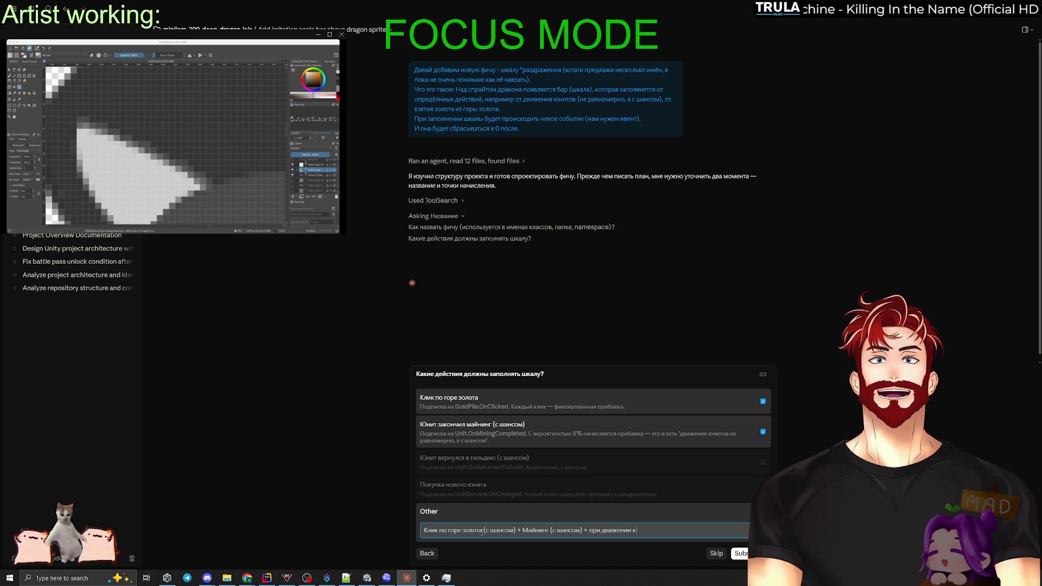
key(BackSpace)
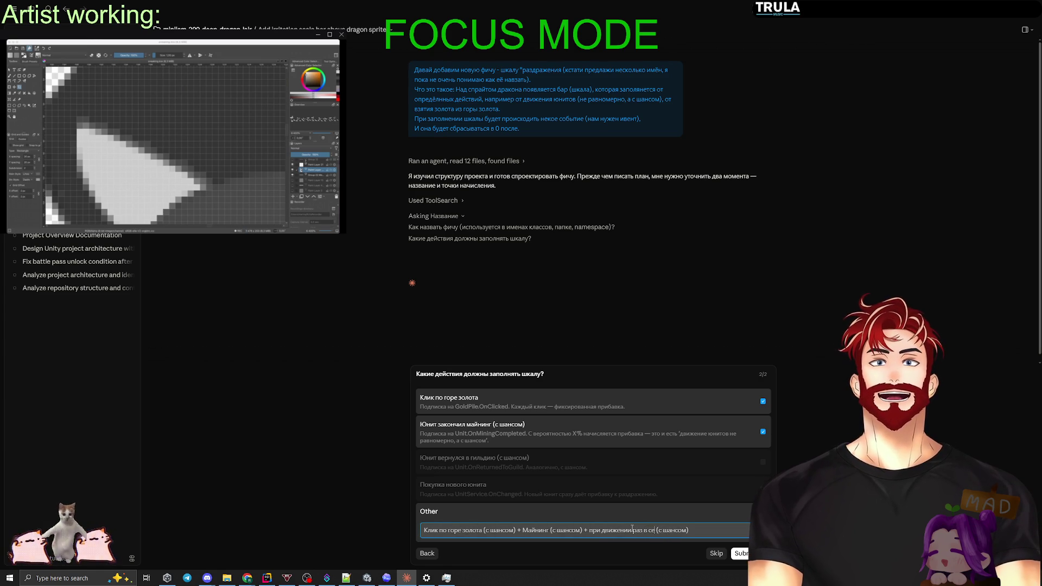
text(Х секунд)
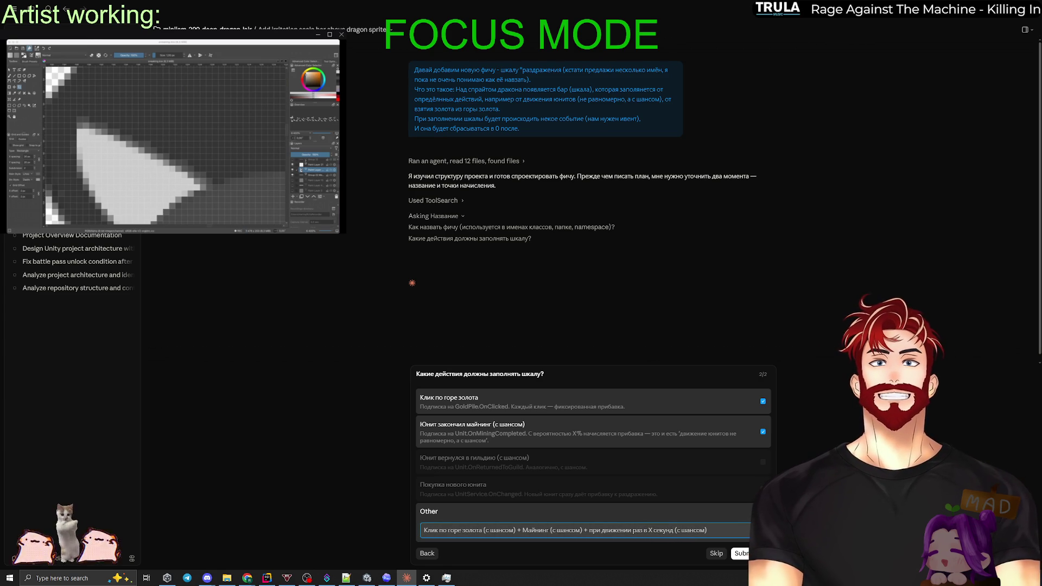
key(Return)
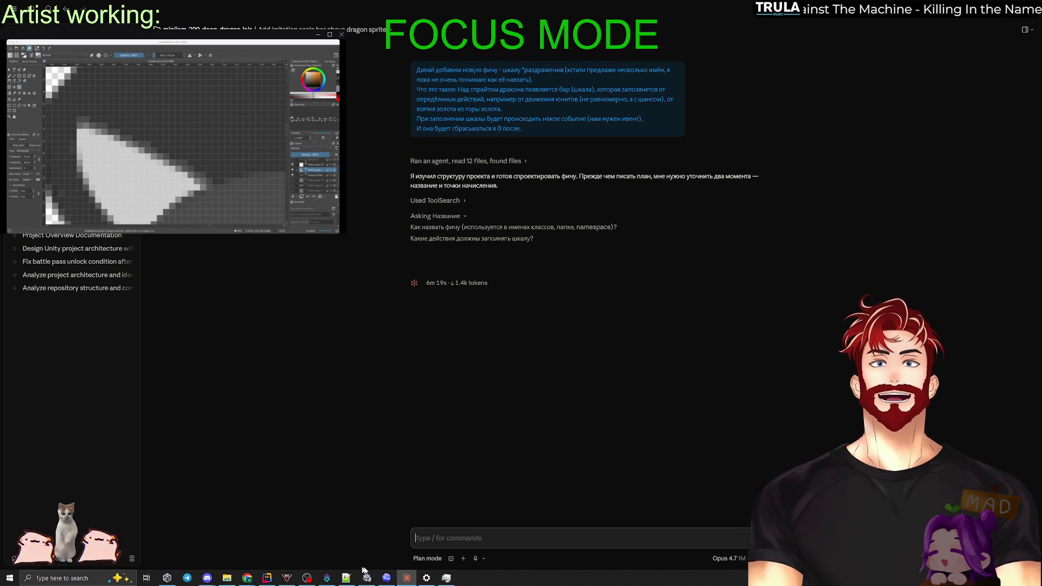
click(266, 579)
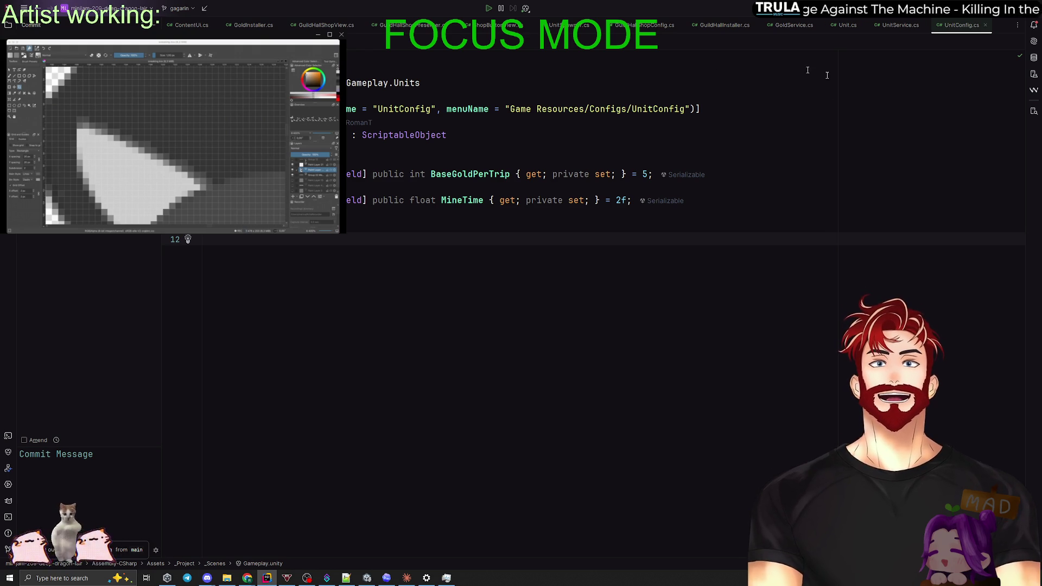
Switch back to Claude to view the proposed Annoyance bar plan.
key(alt+Tab)
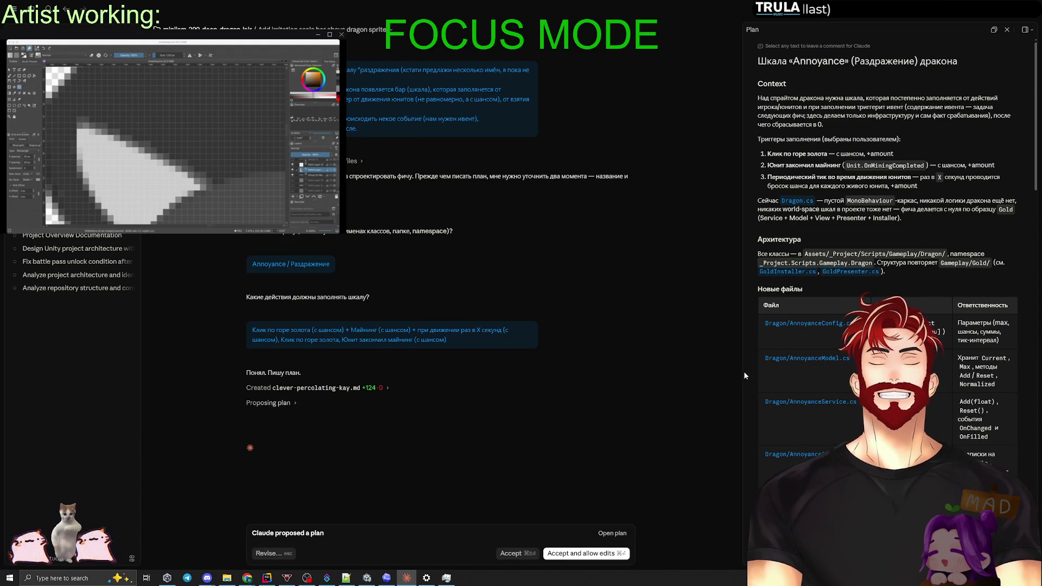
Widen the Plan panel and read through AnnoyanceConfig, Model, Service and Presenter, selecting 'Max : 0' without commenting.
drag(741, 371, 584, 391)
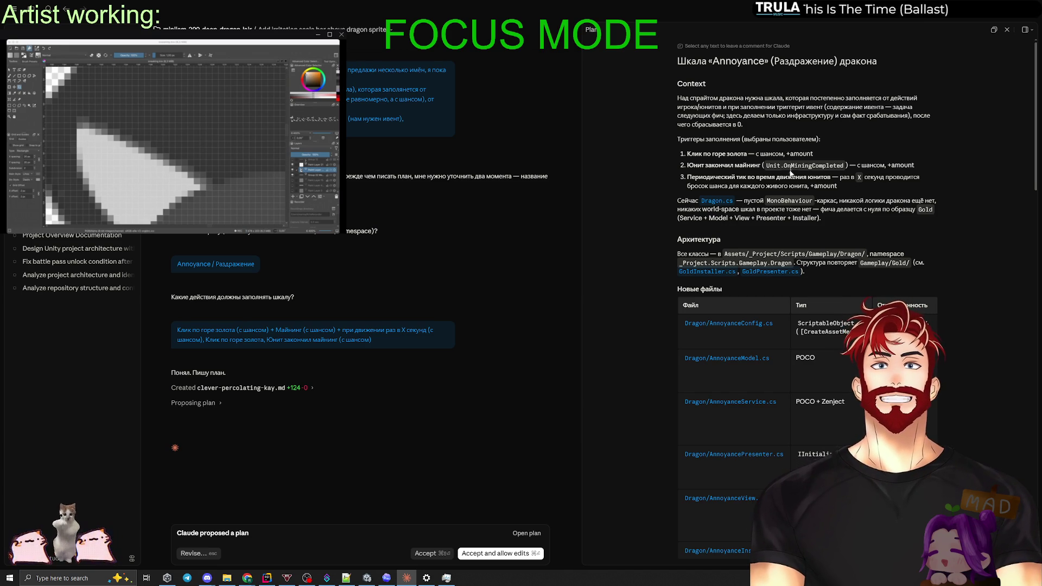
scroll(803, 171, down, 3)
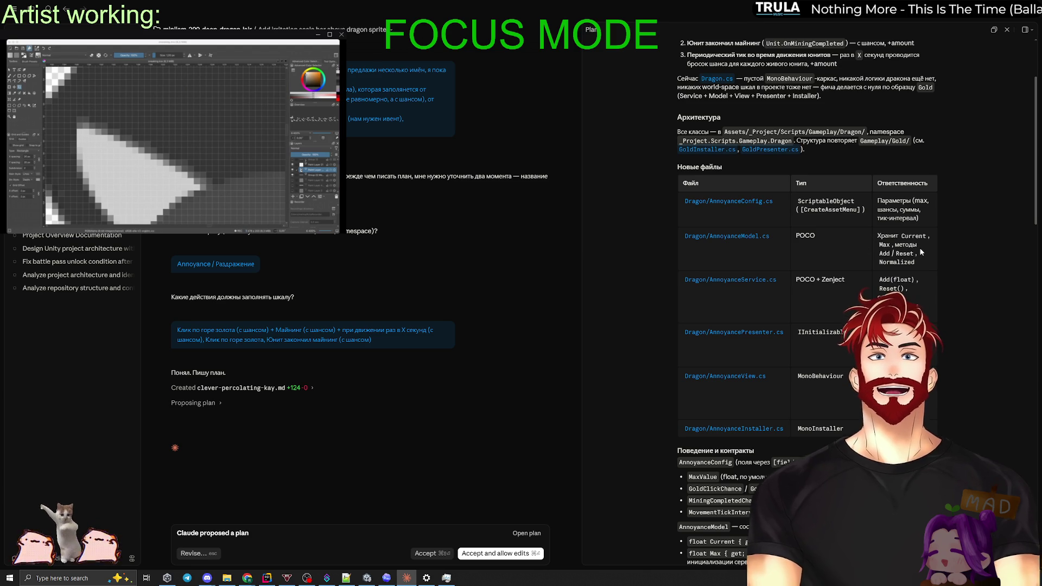
scroll(852, 272, down, 3)
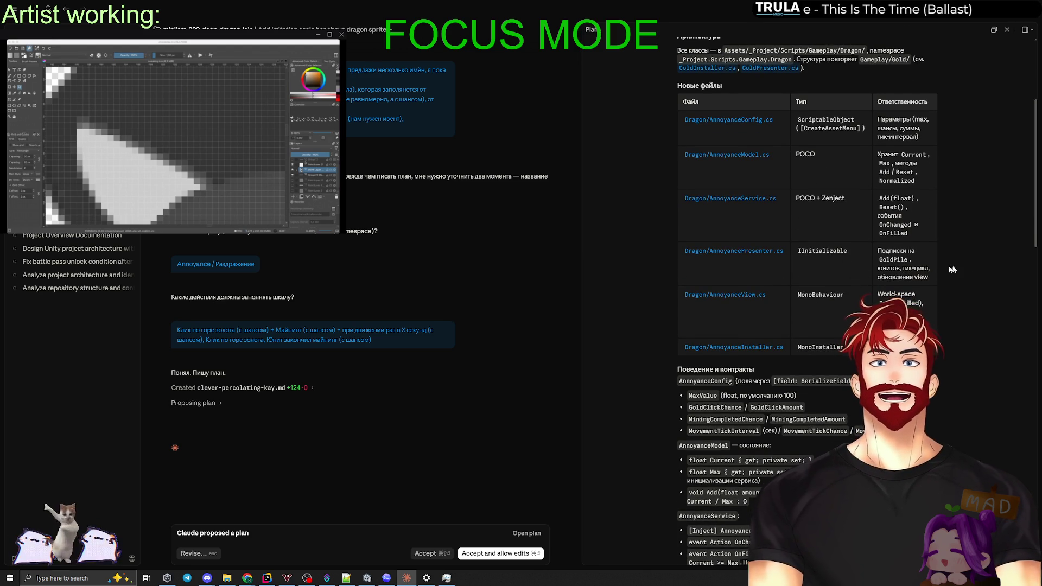
scroll(770, 256, down, 3)
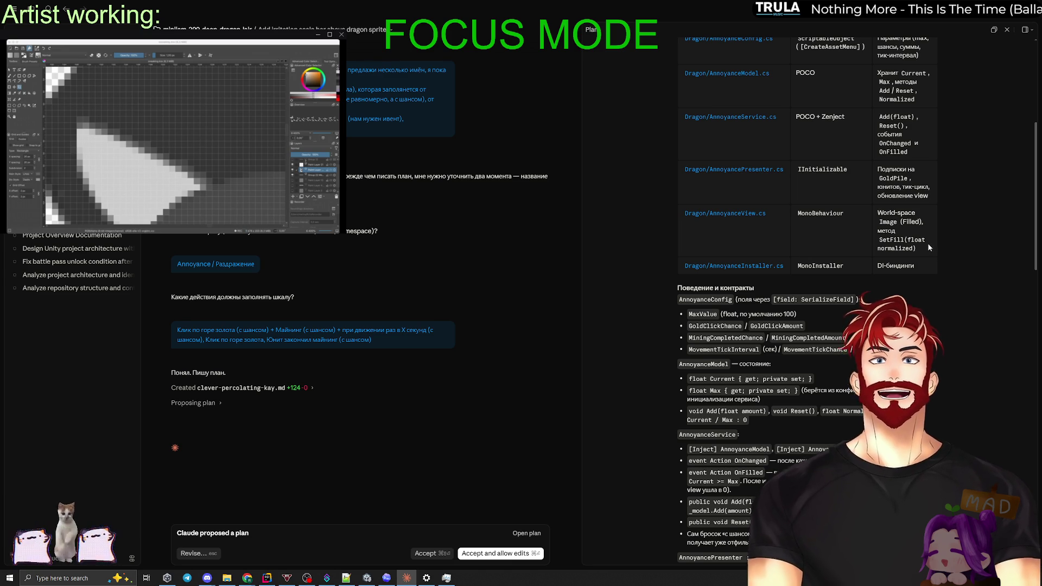
scroll(762, 227, down, 1)
scroll(918, 236, down, 2)
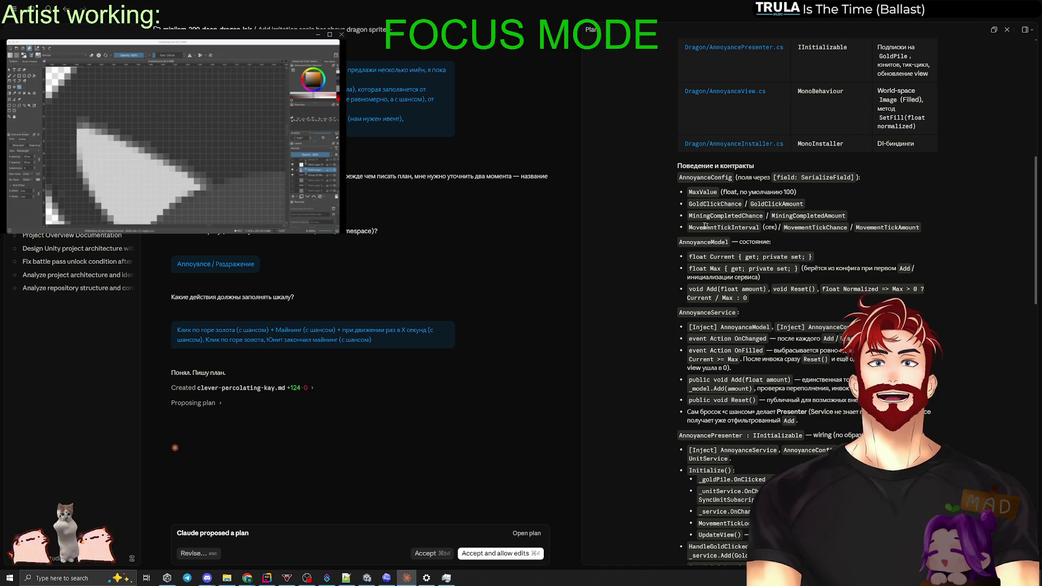
scroll(760, 255, down, 1)
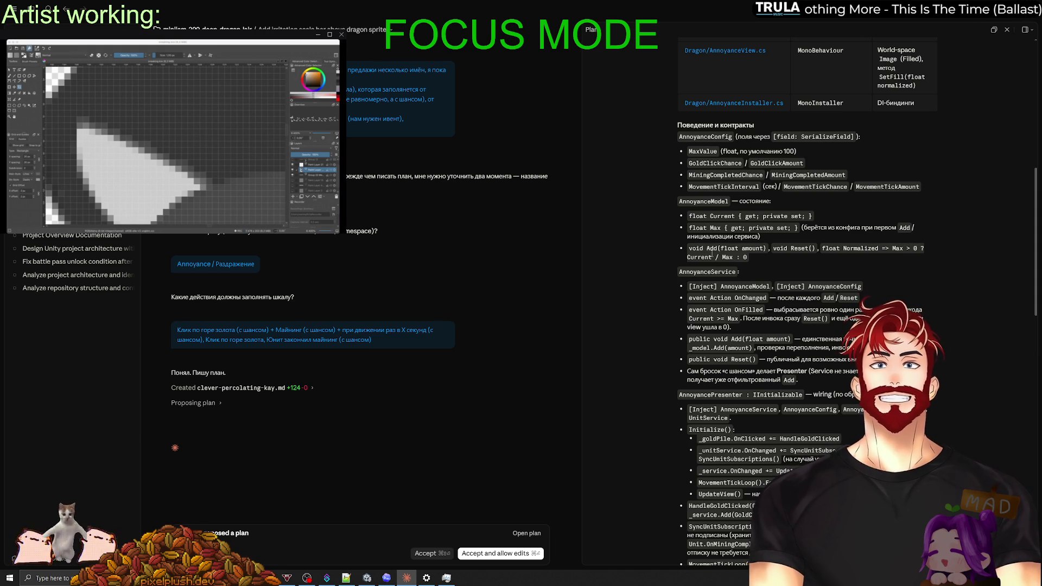
drag(720, 257, 757, 259)
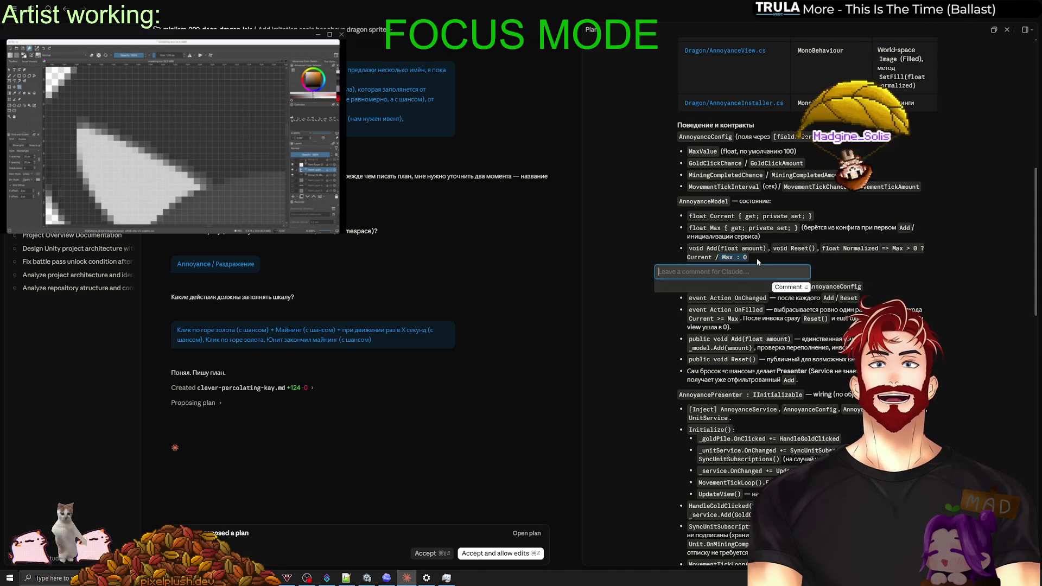
key(Escape)
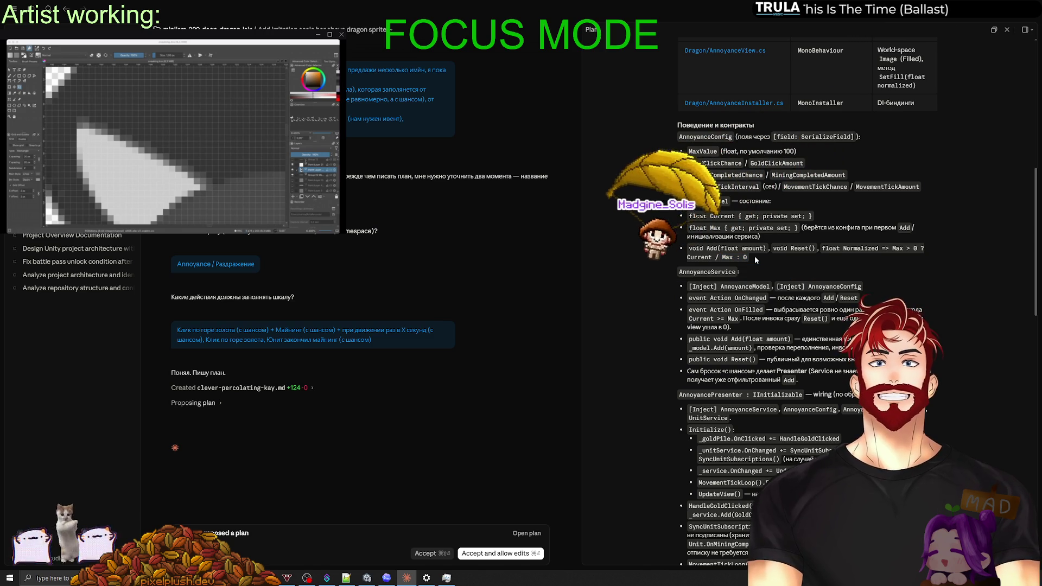
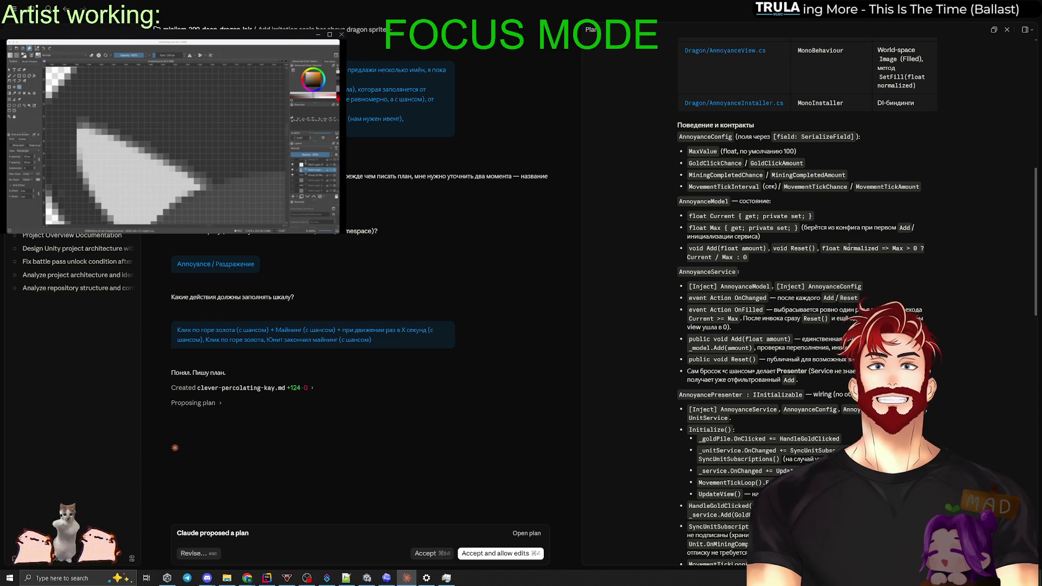
Comment 'объясни что это такое и зачем надо' on the float Normalized formula line.
mouse_move(749, 256)
mouse_down()
mouse_move(722, 257)
mouse_move(823, 249)
mouse_up()
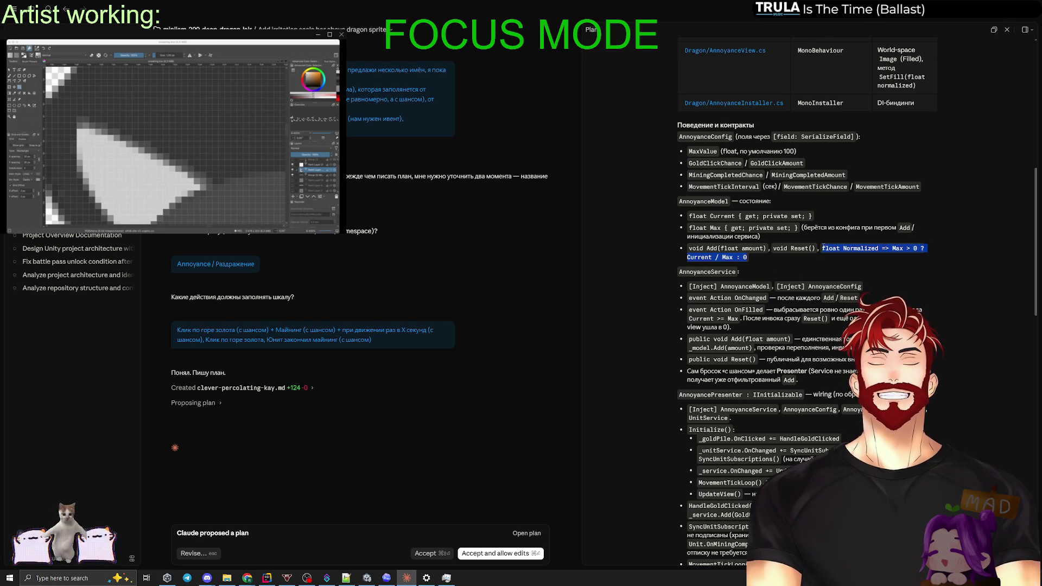
text(объясни что это так)
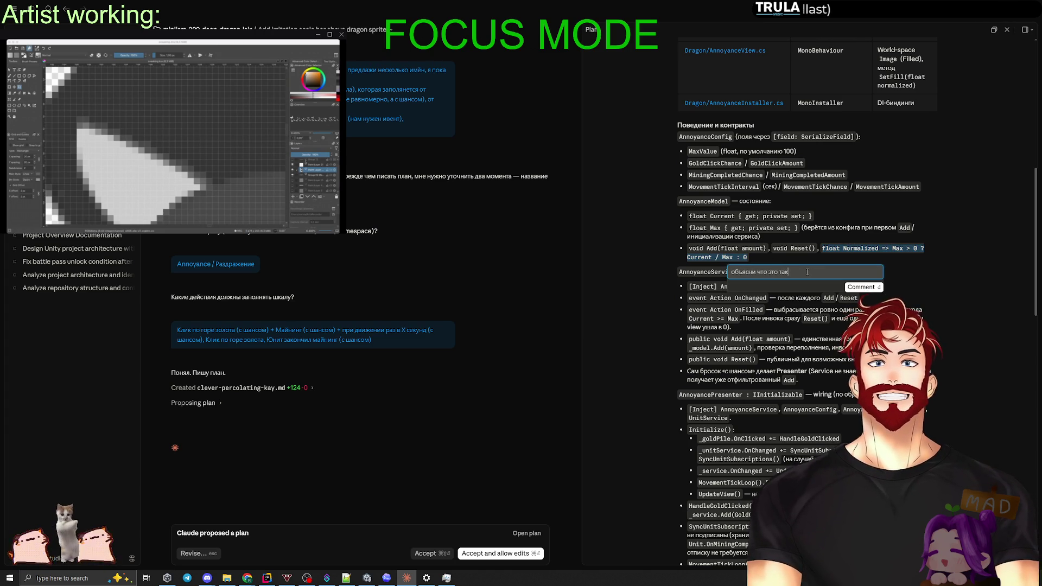
text(ое и зачем надо)
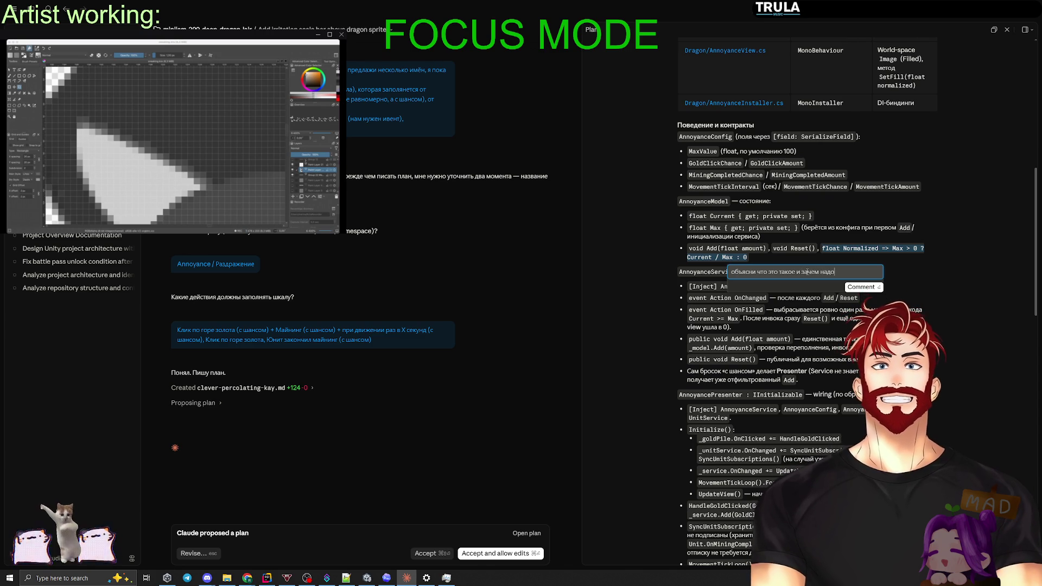
key(Return)
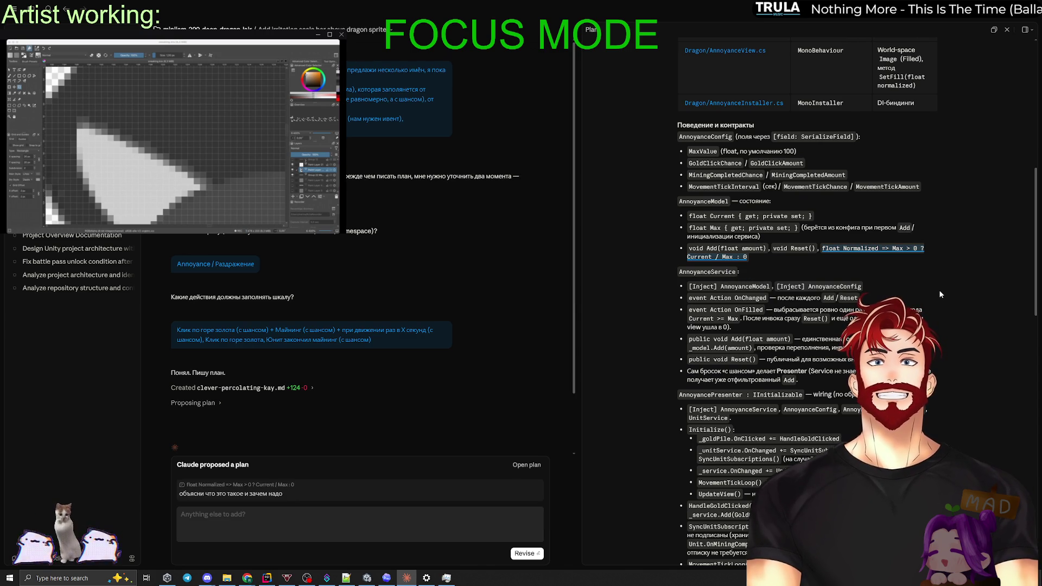
scroll(940, 294, down, 3)
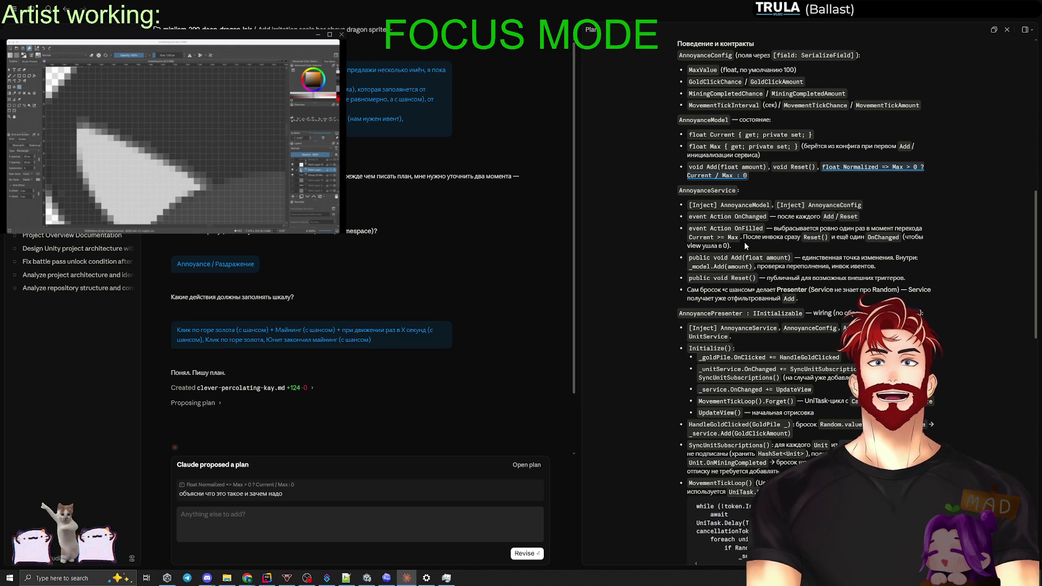
drag(745, 237, 731, 246)
Comment on the immediate Reset() that the animation's end should trigger the reset, timed instead.
text(Два)
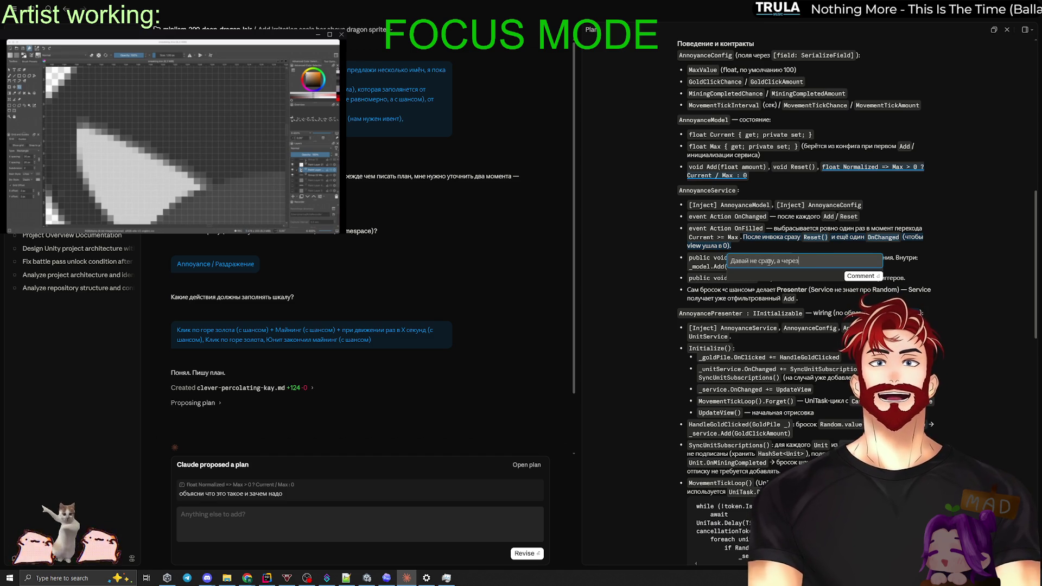
text(,)
key(BackSpace)
key(BackSpace)
text(.е. у нас буд)
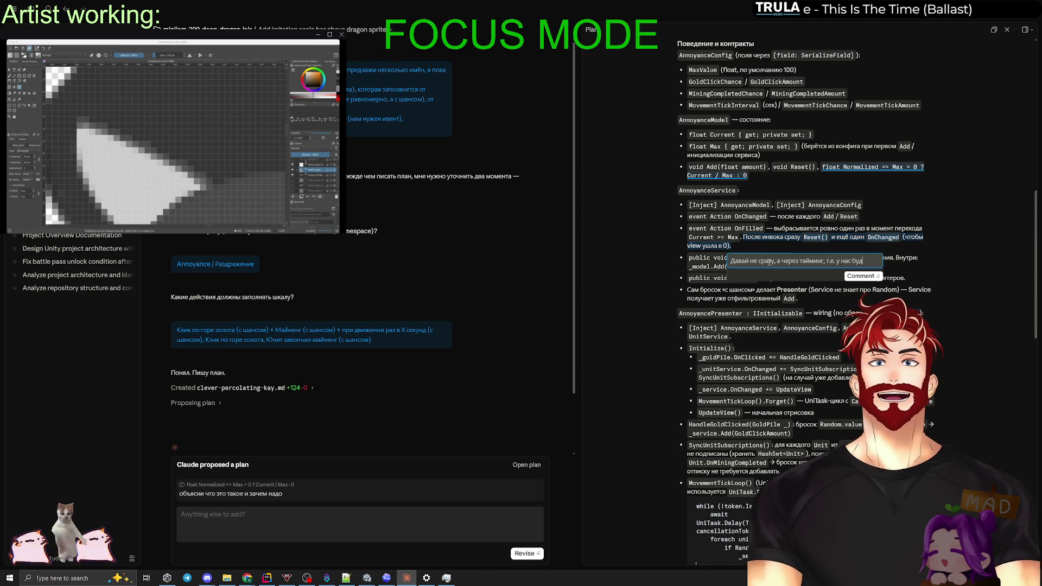
text(ет запускаться ани)
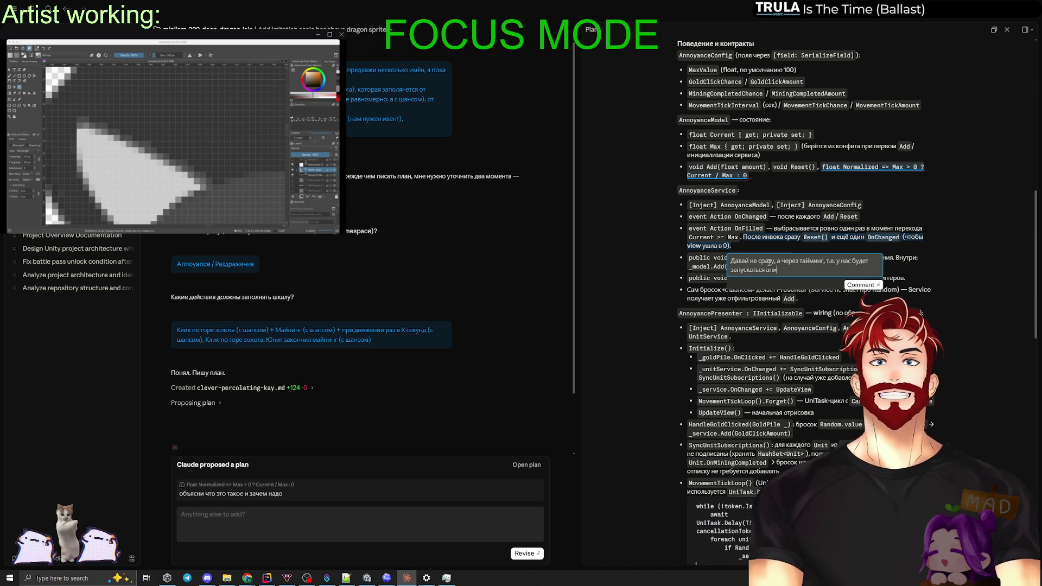
text(мация и окончание анимации уже будет резетить, но анимации пока )
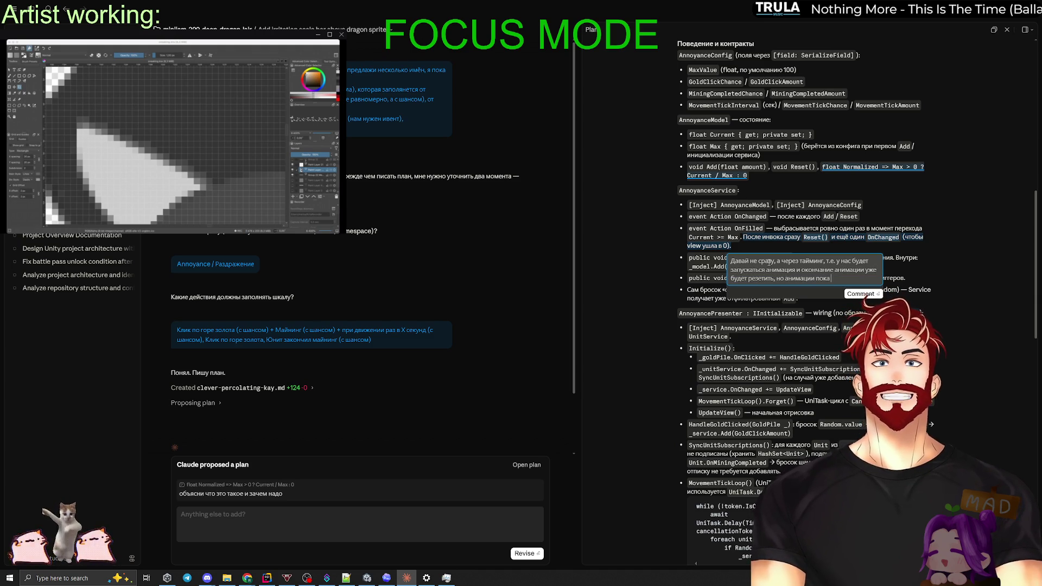
text(нет, поэтому по тай)
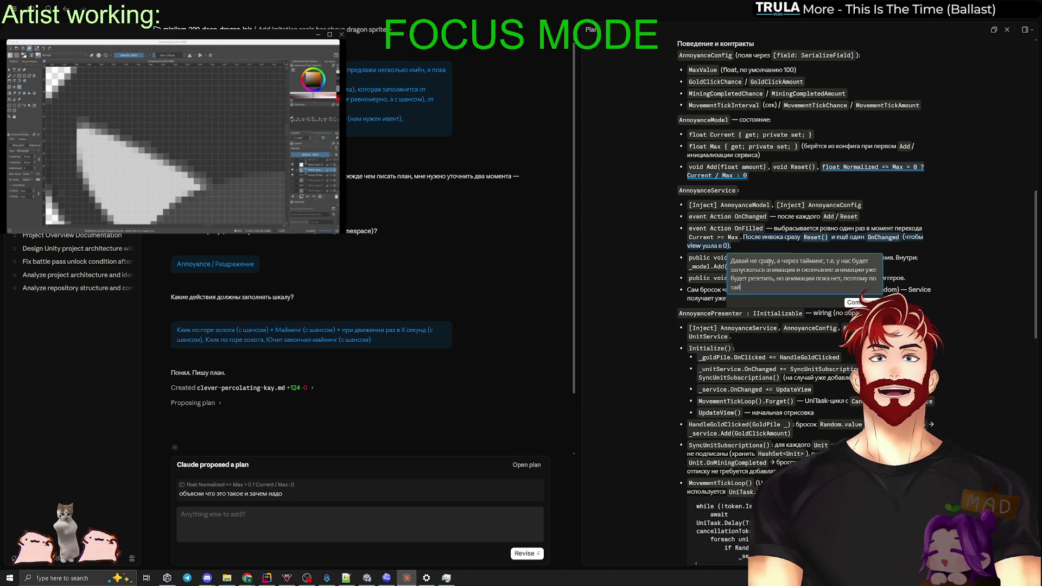
text(мингу)
key(Return)
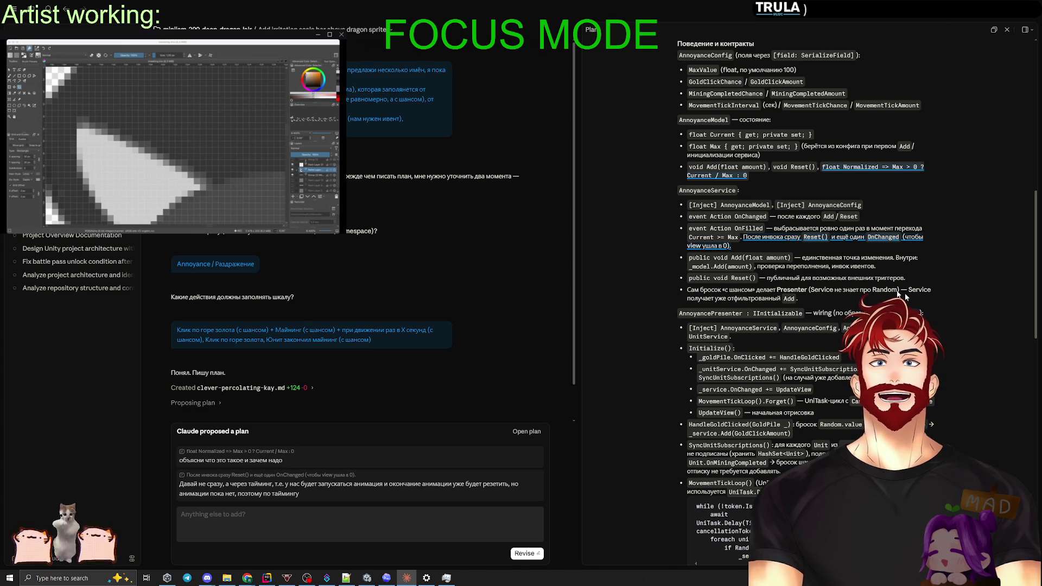
scroll(913, 300, down, 3)
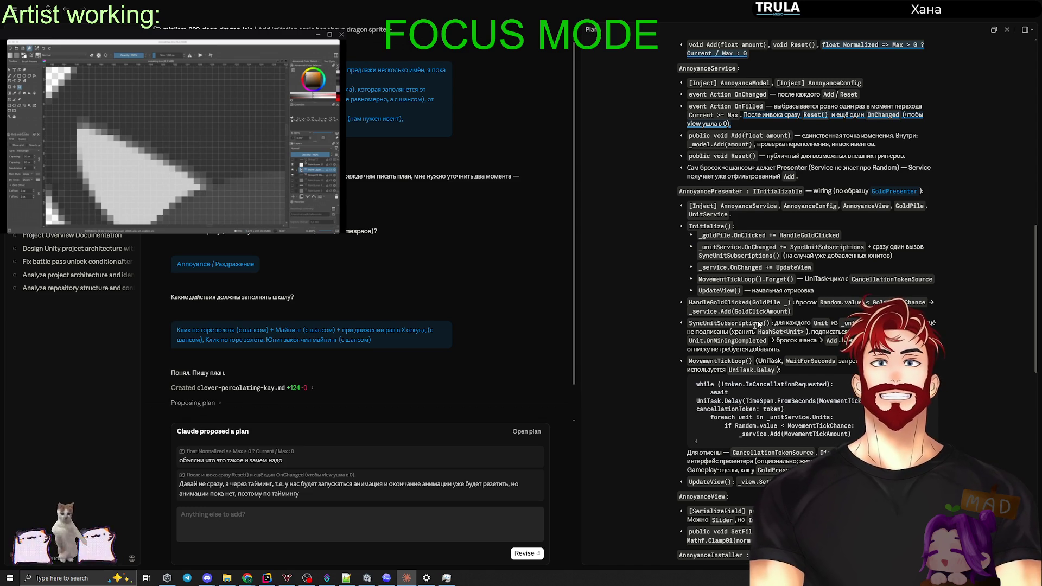
scroll(730, 322, down, 1)
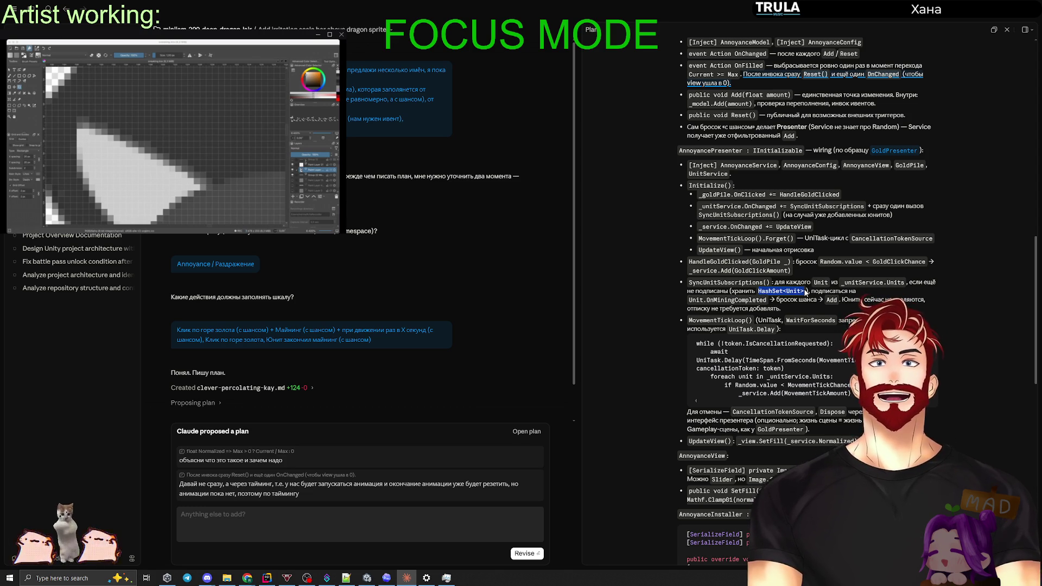
click(875, 298)
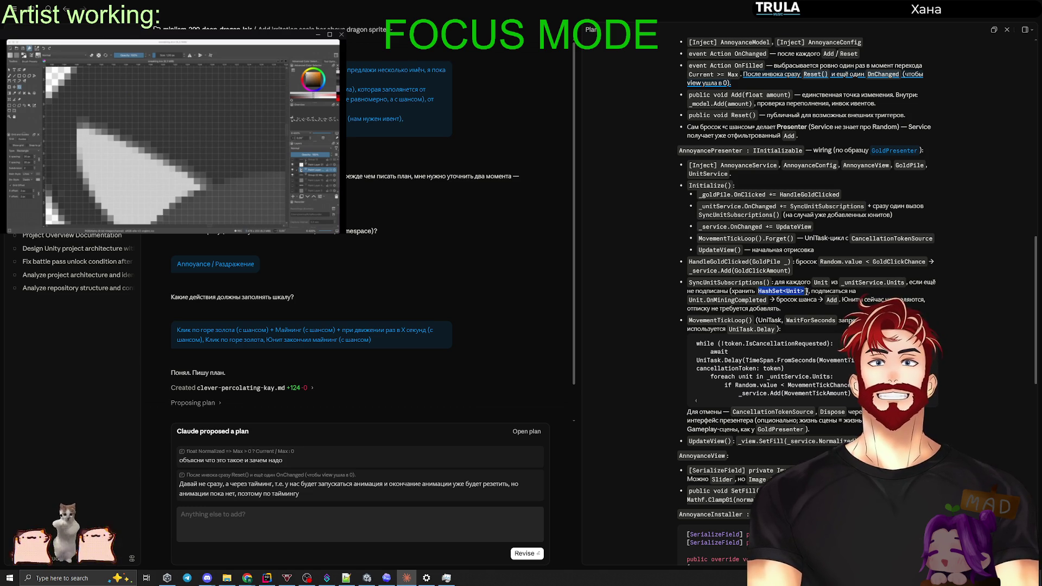
click(806, 293)
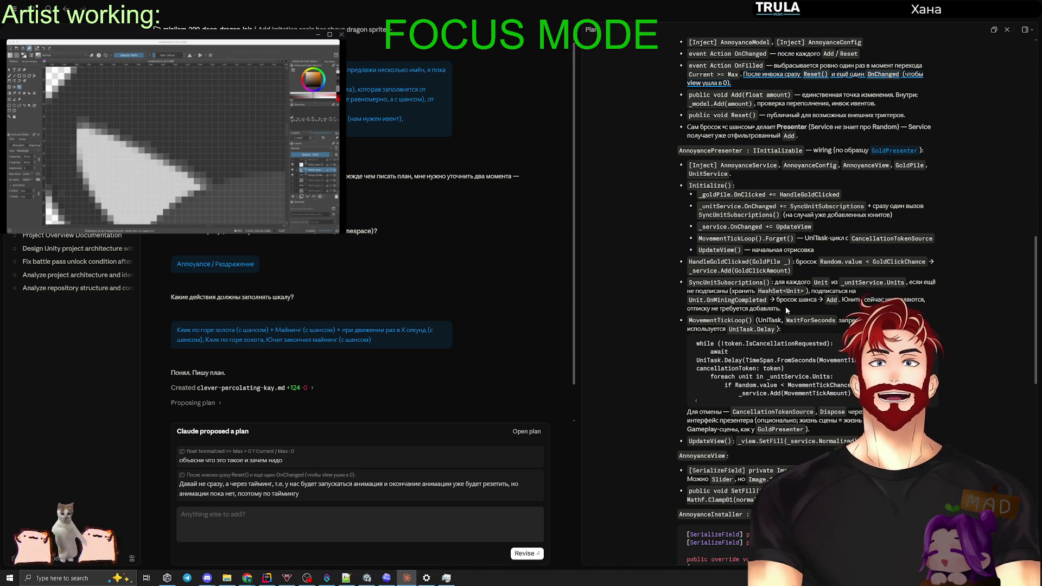
Comment on 'Юниты сейчас не удаляются…' that unsubscribing is required since units will be removed.
drag(787, 310, 864, 300)
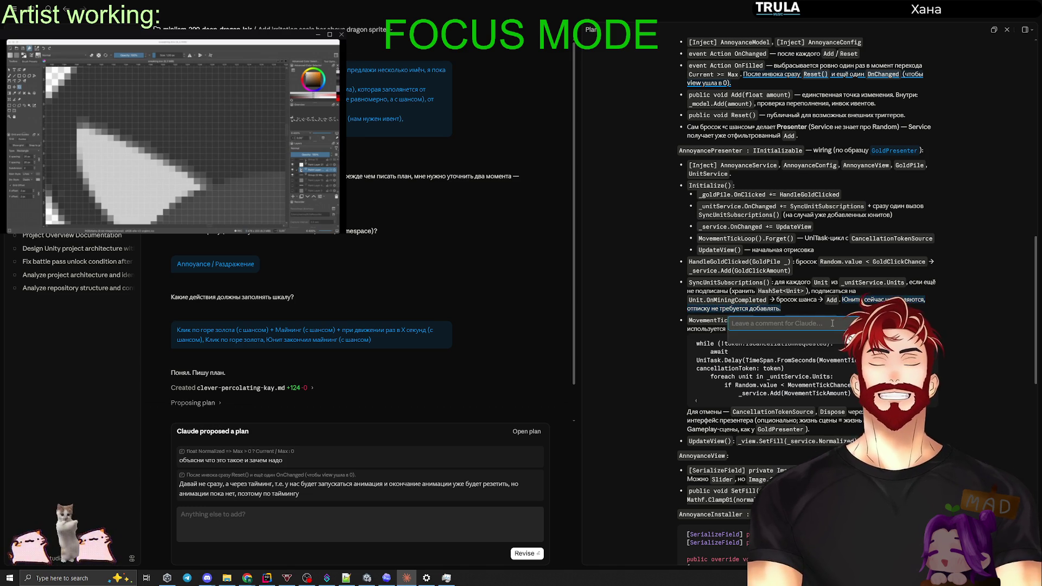
text(нечно же требуется добавлять отписку)
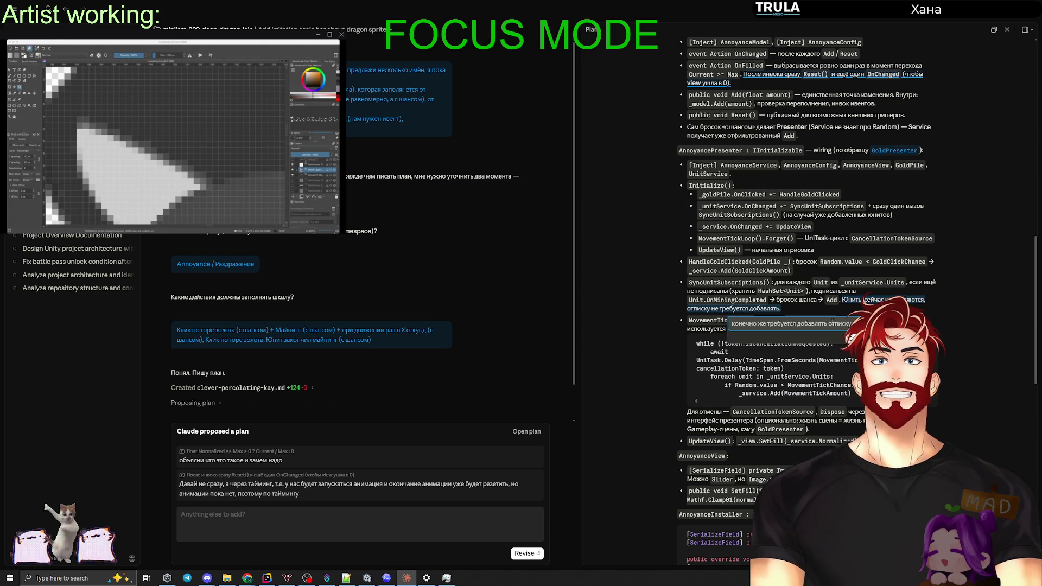
text( юниты в будущем будут удаляться.)
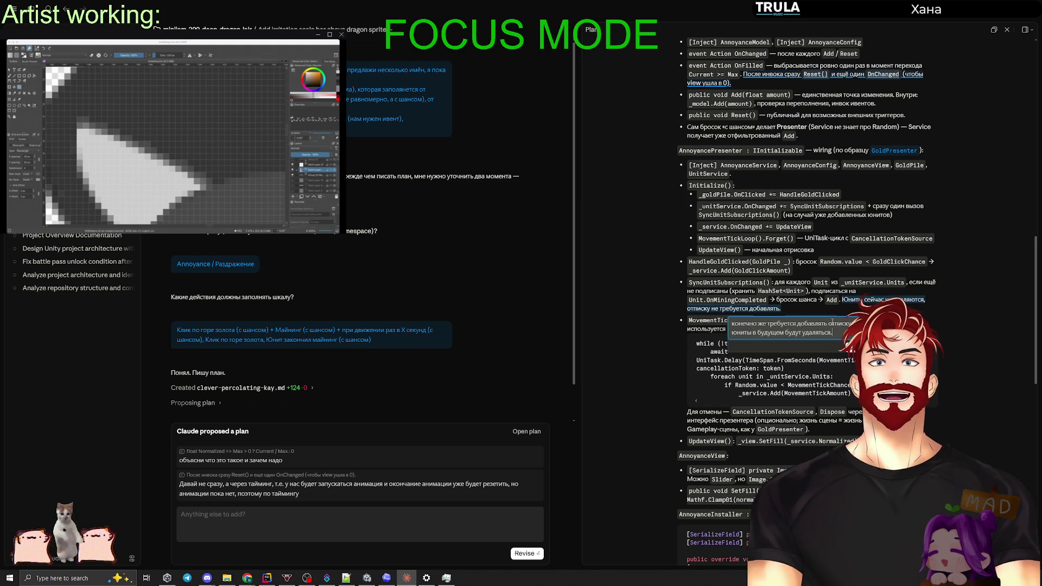
key(Return)
scroll(878, 298, down, 3)
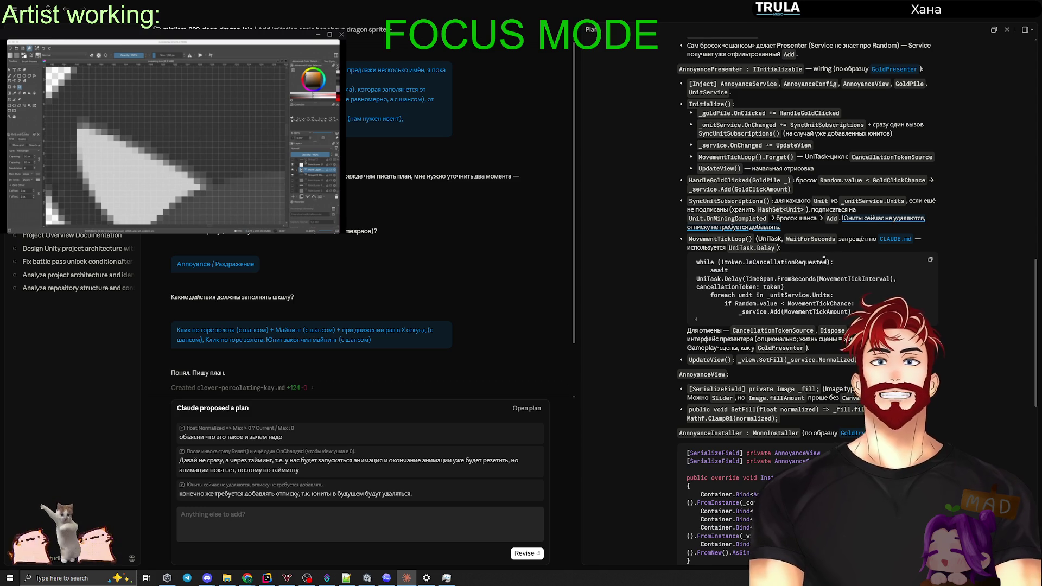
scroll(825, 262, down, 3)
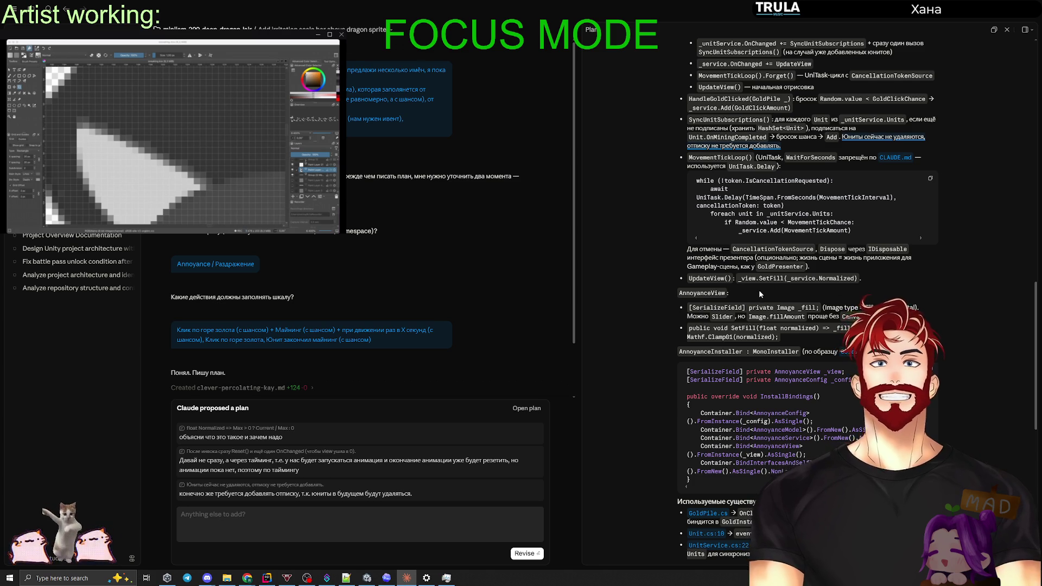
Scroll down through the rest of the proposed Annoyance-scale plan to review it.
scroll(759, 290, down, 3)
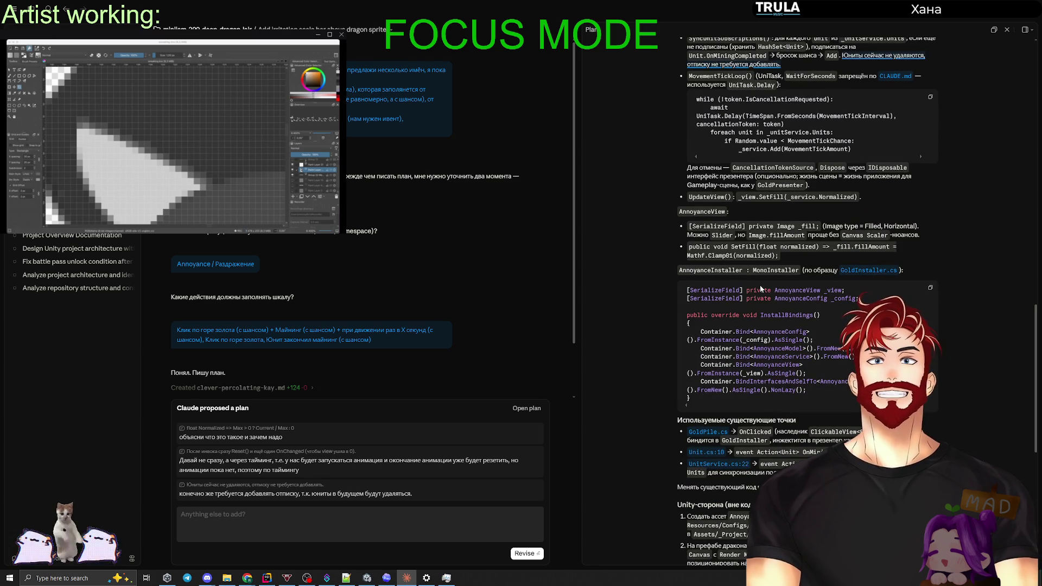
scroll(760, 285, down, 1)
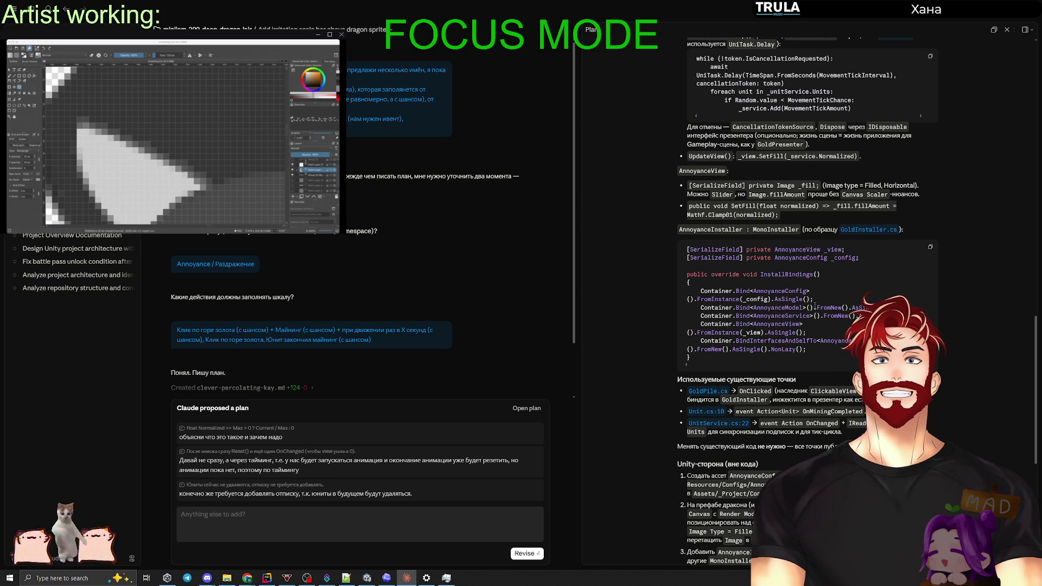
scroll(812, 307, down, 3)
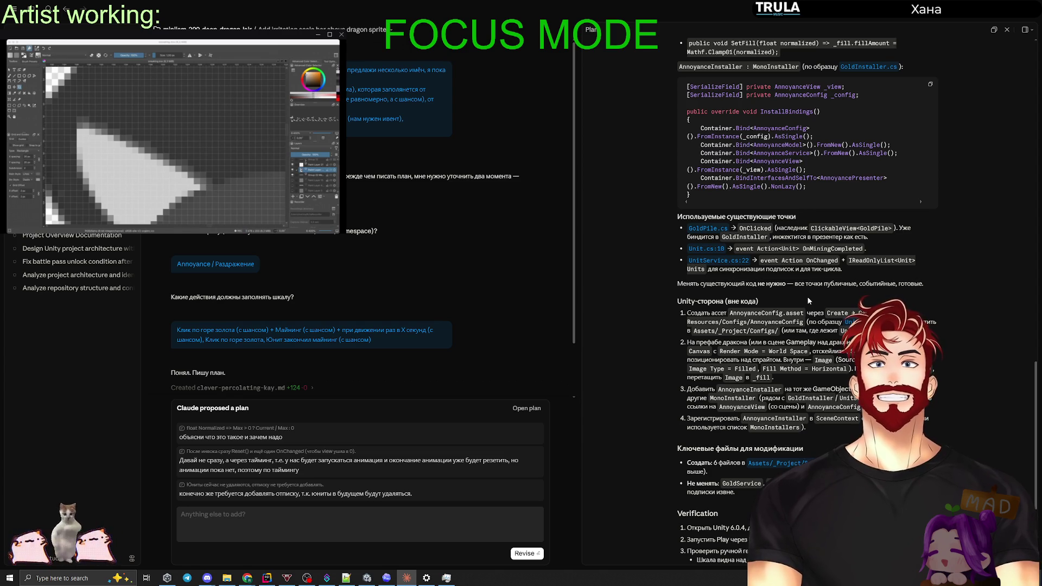
scroll(807, 298, down, 2)
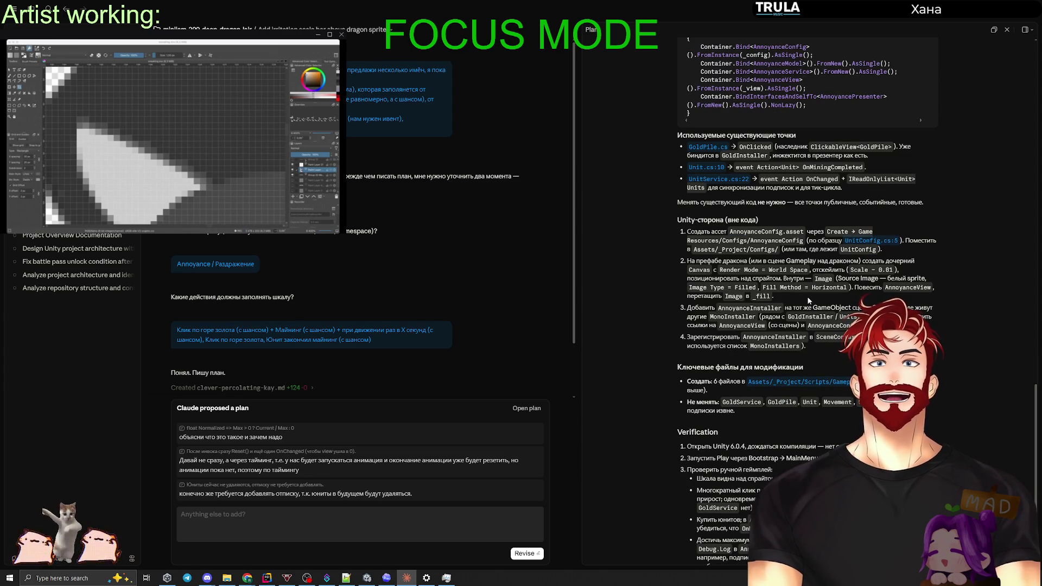
scroll(809, 300, down, 2)
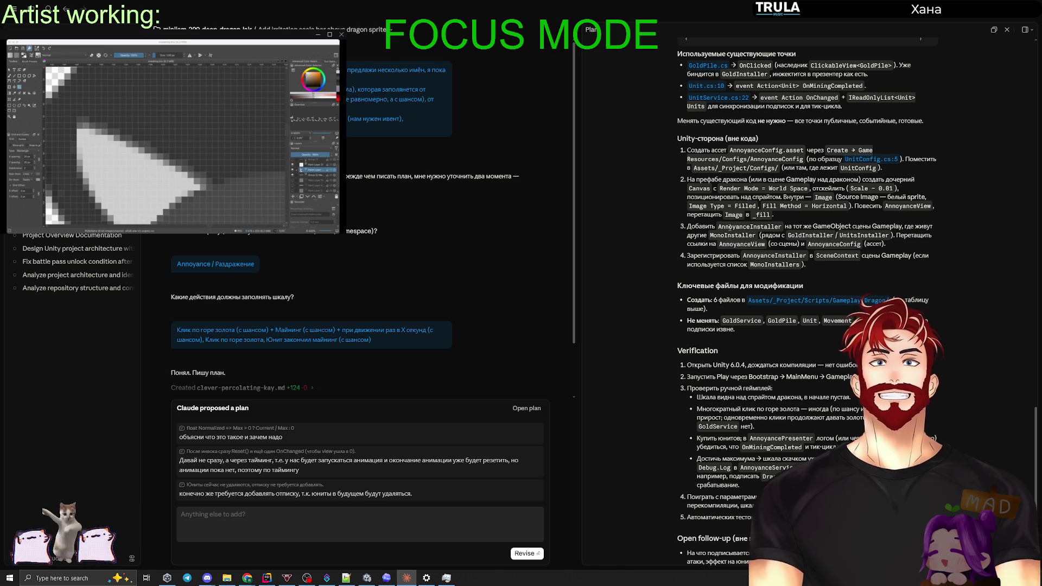
mouse_move(780, 216)
mouse_down()
mouse_move(692, 198)
mouse_move(683, 184)
mouse_up()
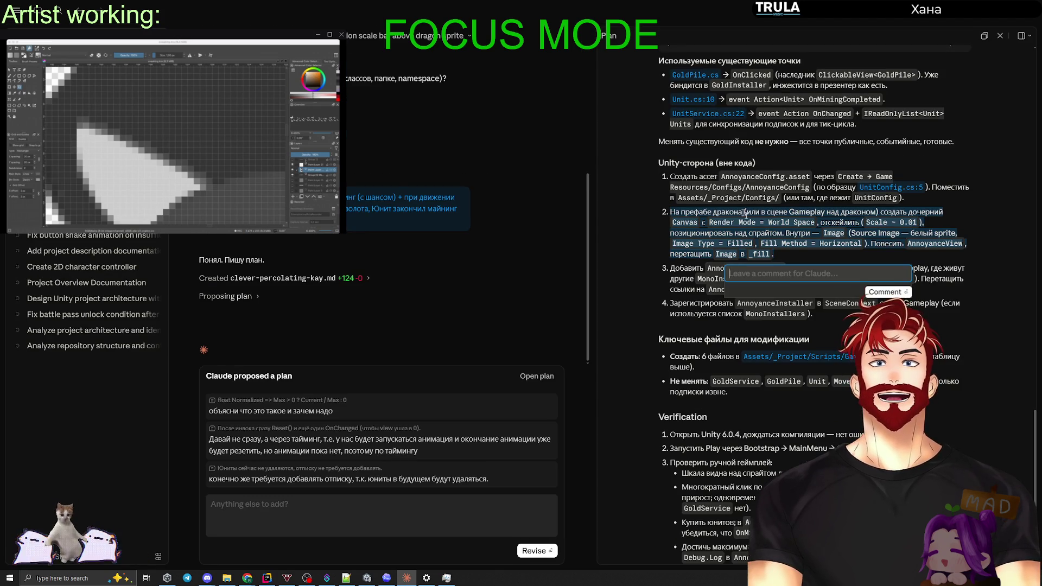
click(780, 253)
scroll(780, 253, down, 3)
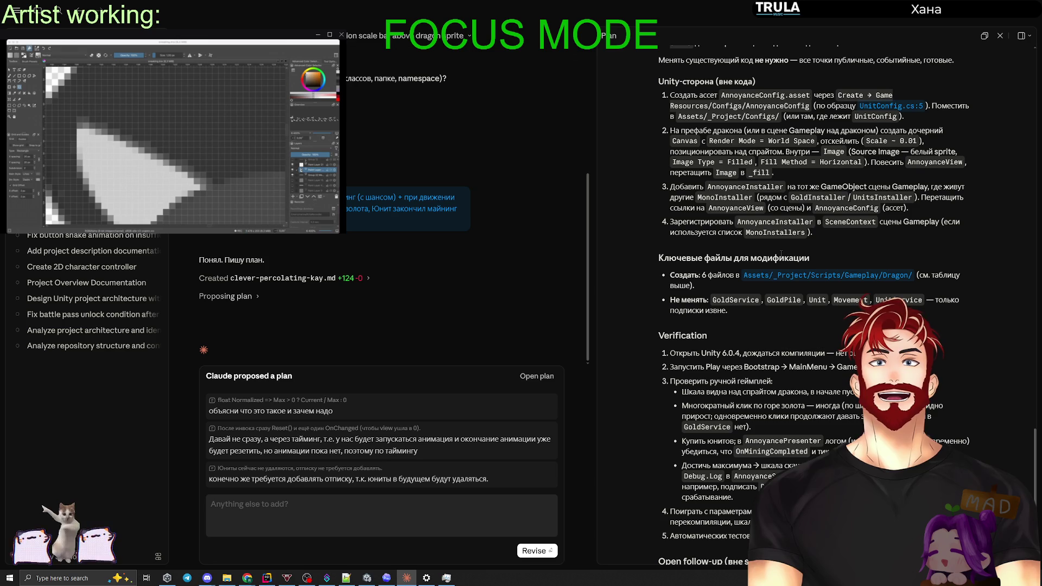
mouse_move(827, 239)
mouse_down()
mouse_move(804, 201)
mouse_move(706, 108)
mouse_move(658, 81)
mouse_up()
drag(830, 247, 823, 236)
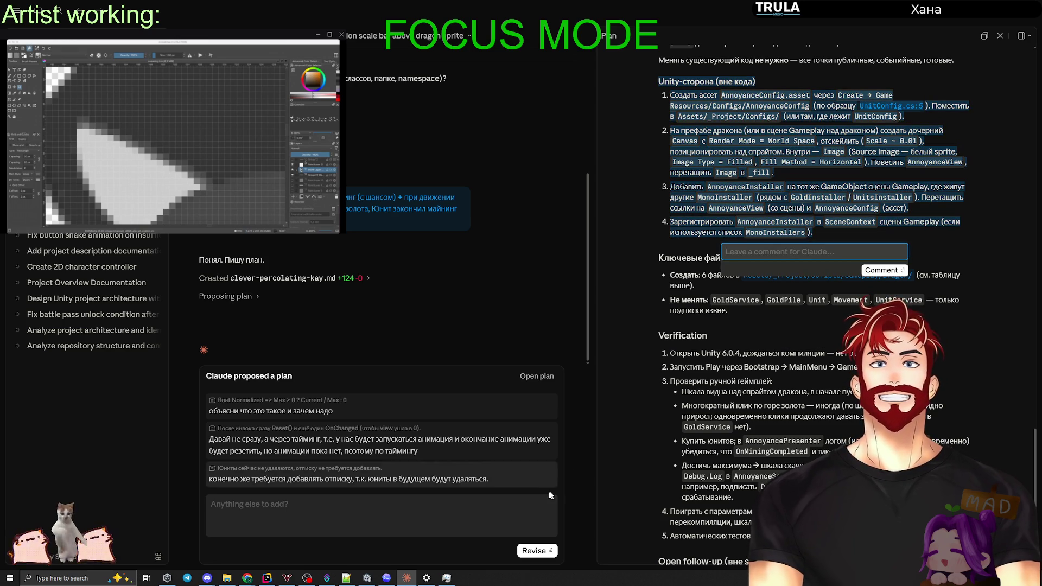
click(810, 325)
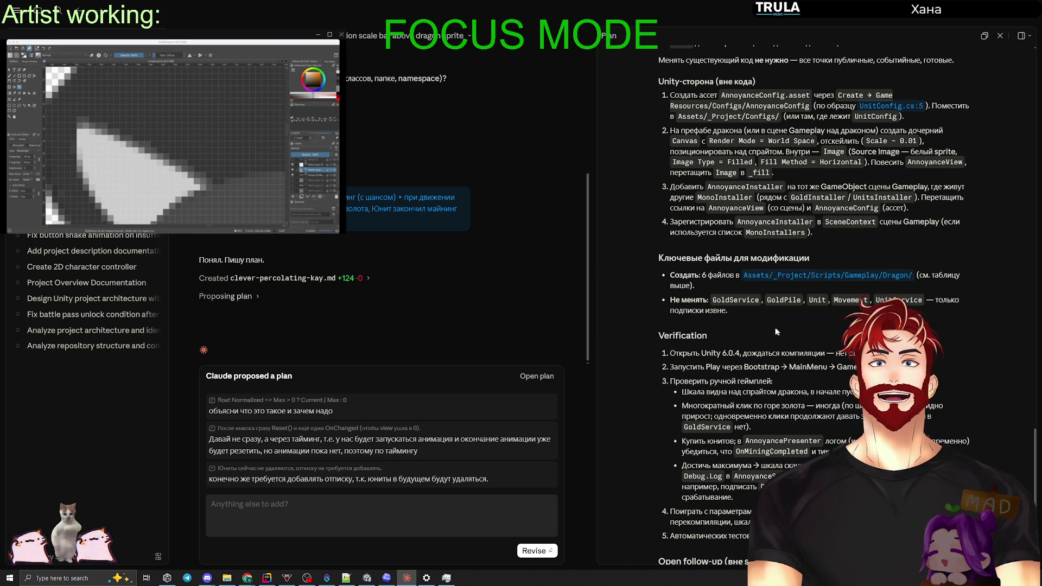
scroll(739, 330, down, 1)
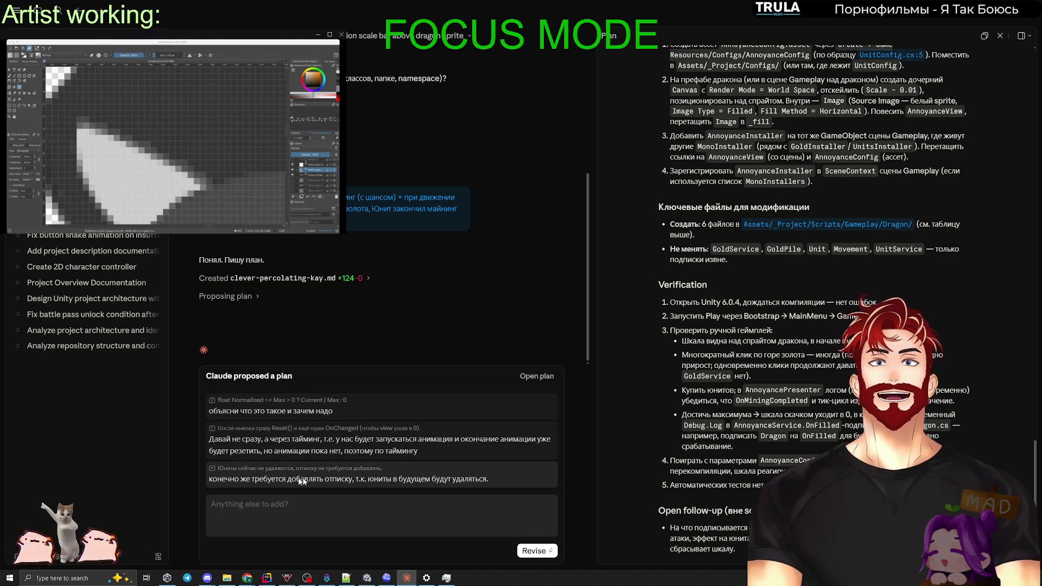
Send the plan comments back with Revise and expand the newly proposed plan text.
click(536, 551)
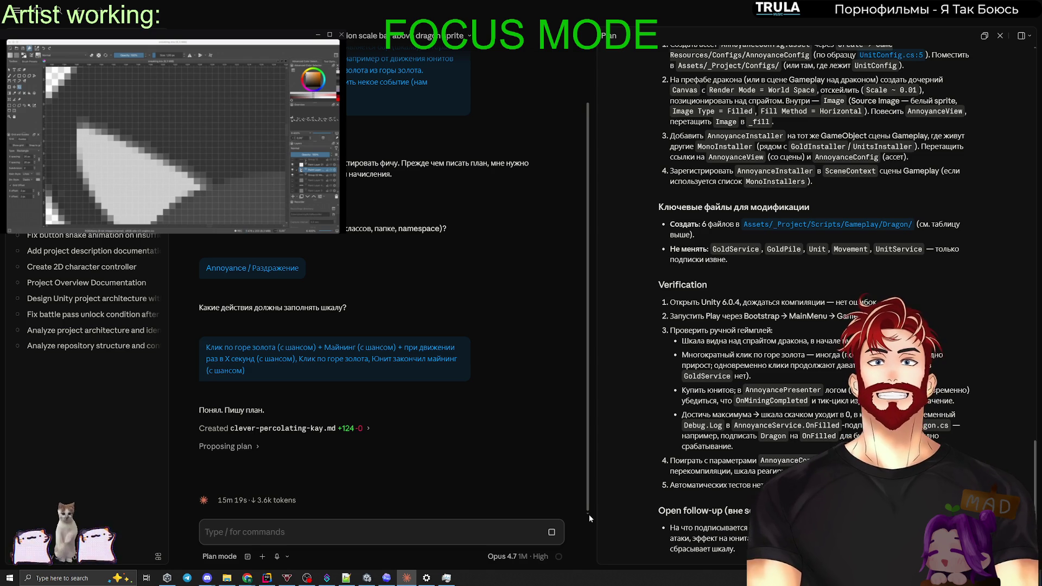
click(252, 449)
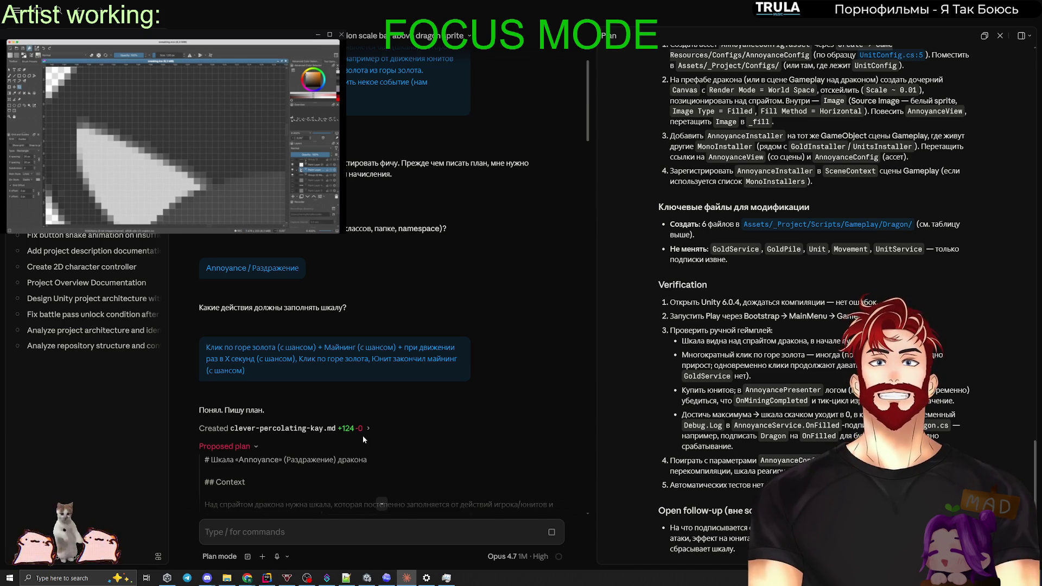
scroll(369, 434, down, 3)
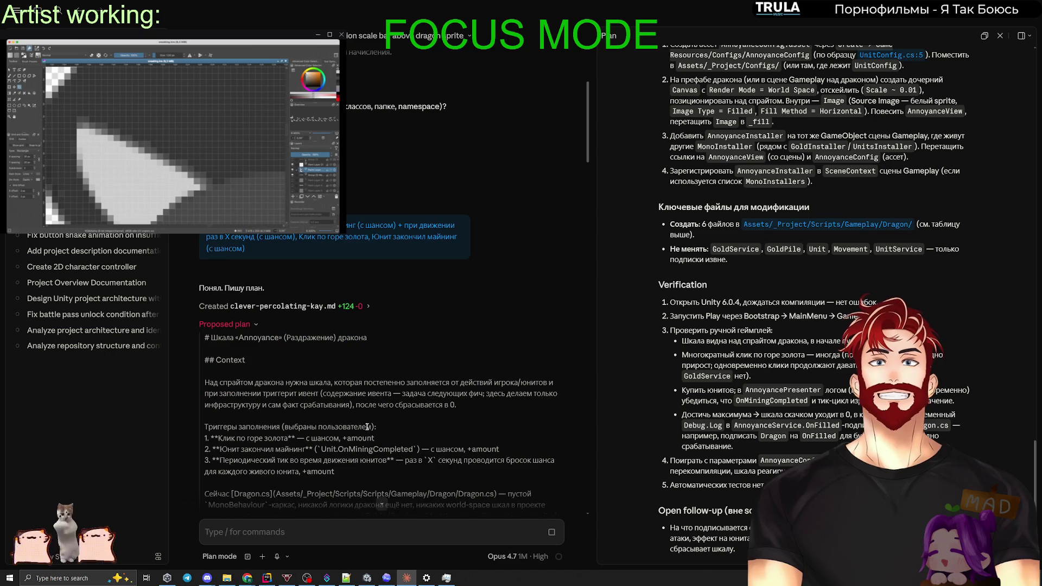
scroll(365, 427, down, 1)
scroll(363, 421, down, 10)
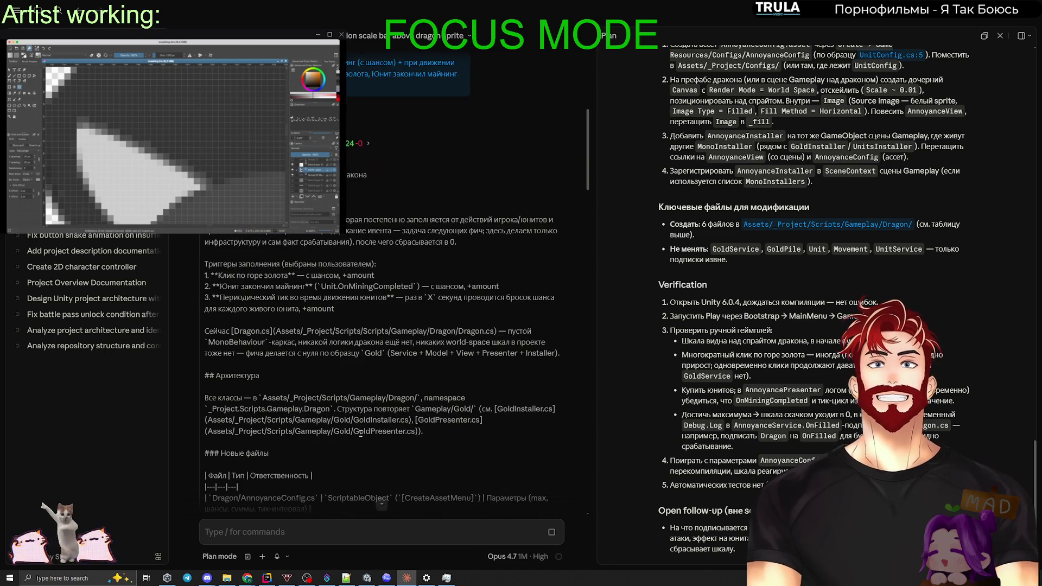
scroll(350, 418, down, 15)
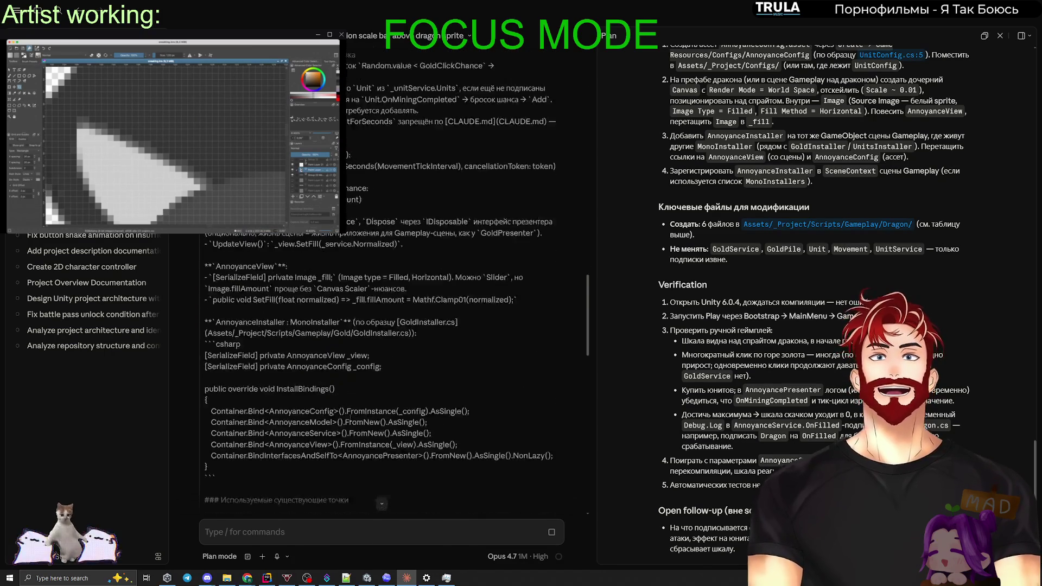
scroll(349, 415, down, 4)
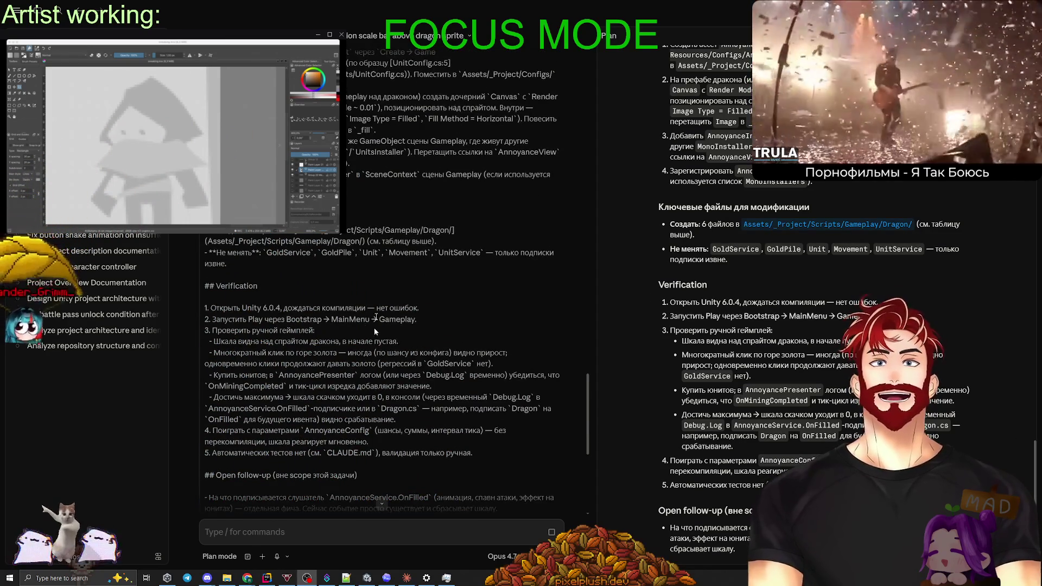
scroll(382, 272, up, 20)
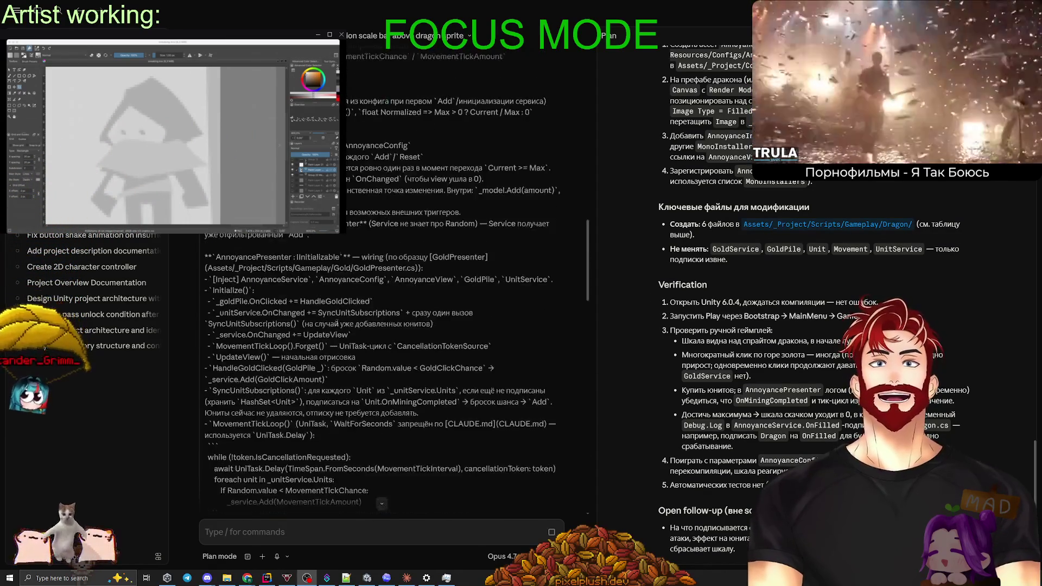
scroll(272, 326, up, 5)
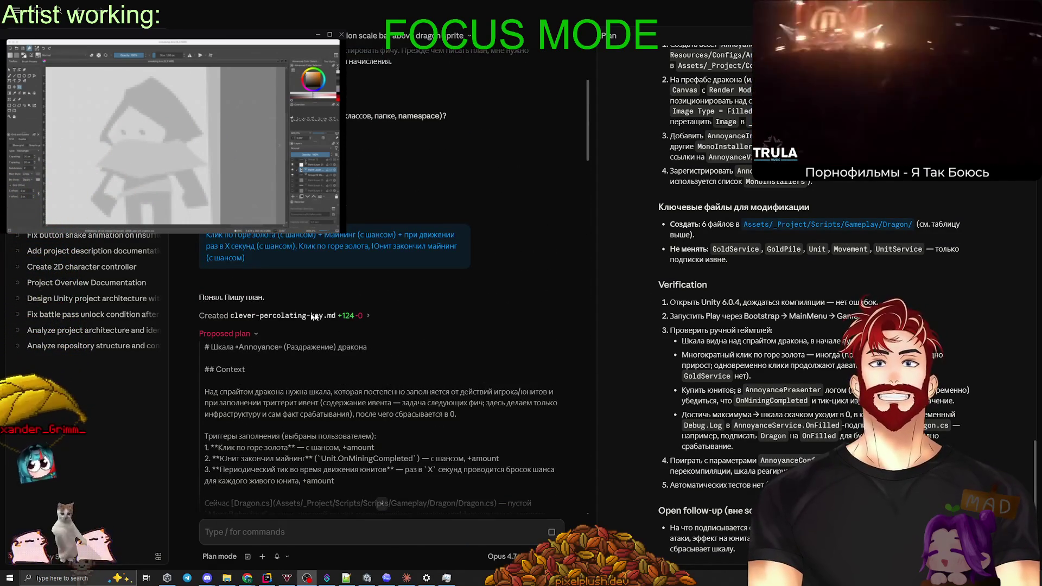
Collapse the proposed plan body and look through the 'Edited 6 files' list of revisions.
click(256, 333)
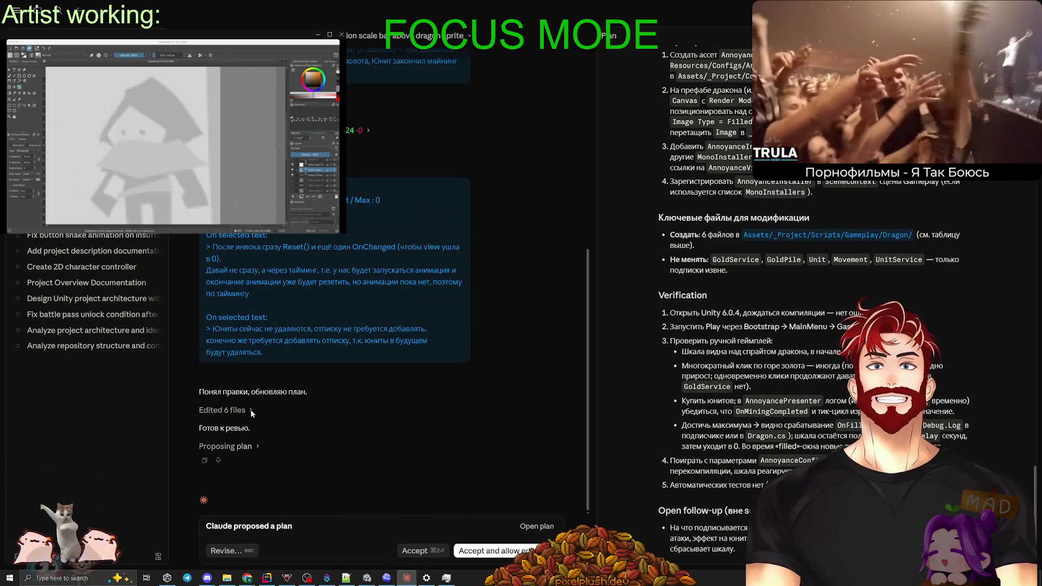
click(250, 410)
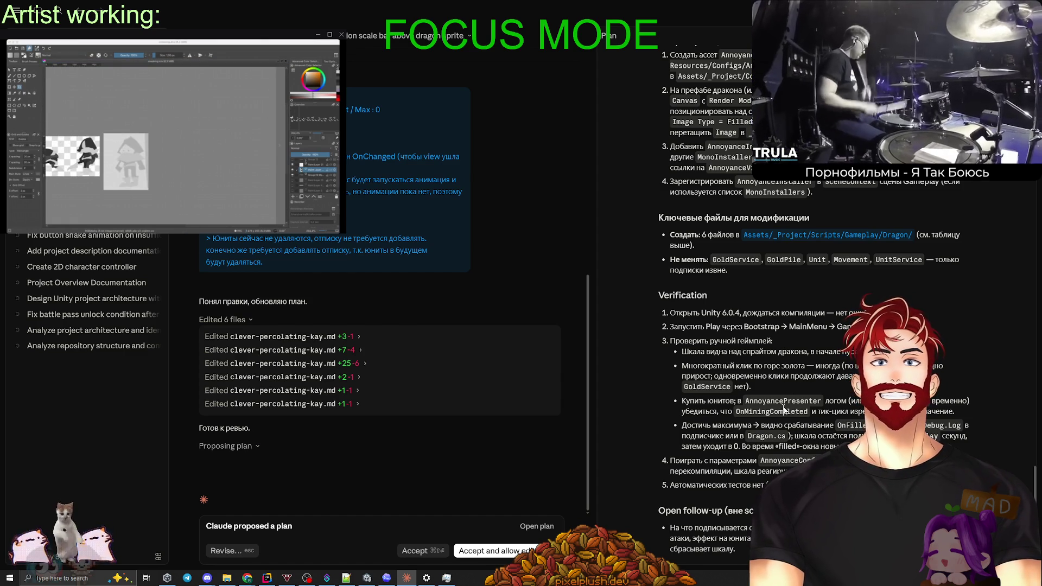
scroll(777, 404, up, 15)
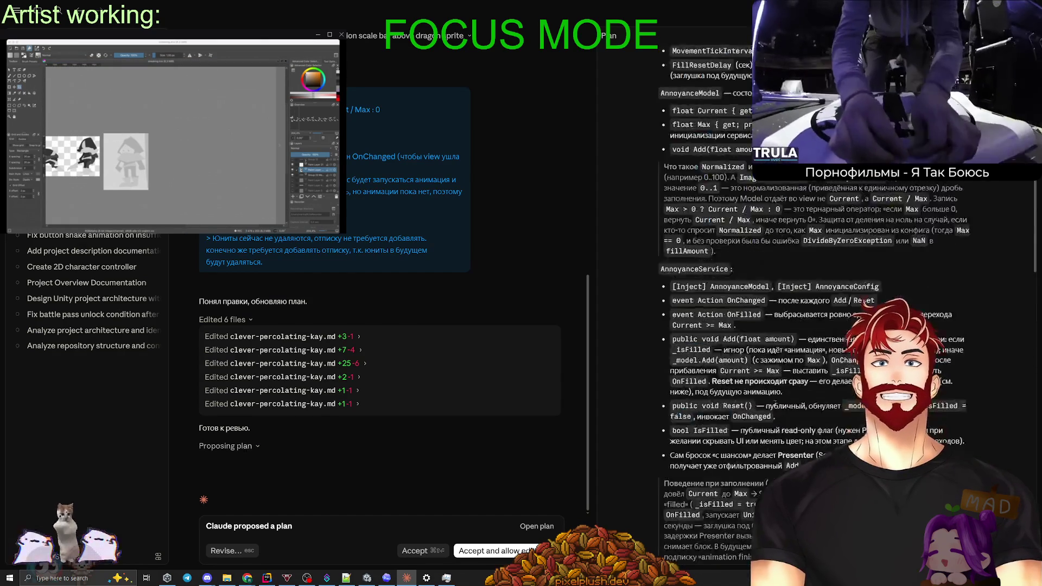
scroll(477, 363, up, 2)
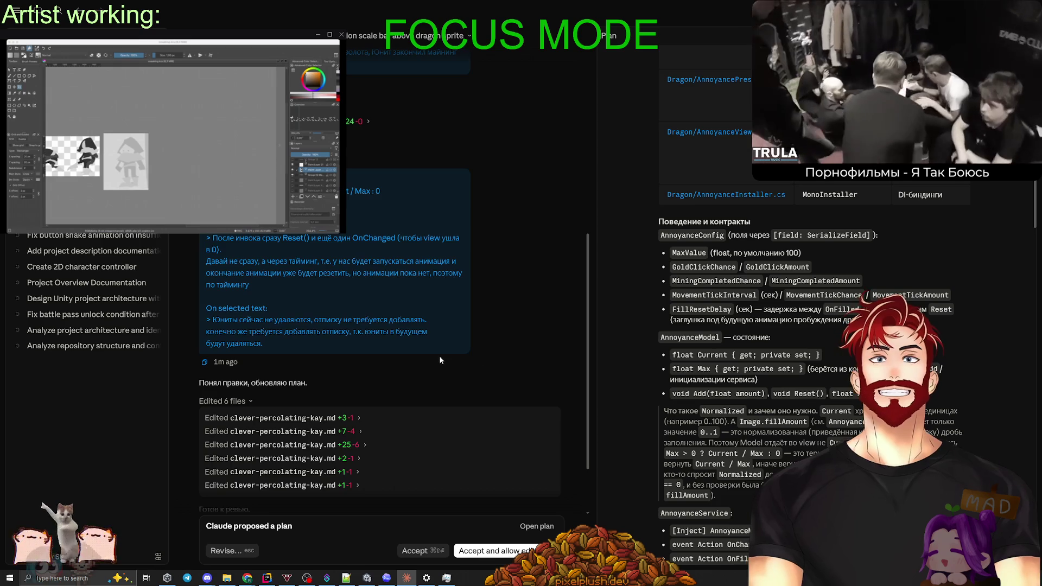
scroll(440, 360, down, 2)
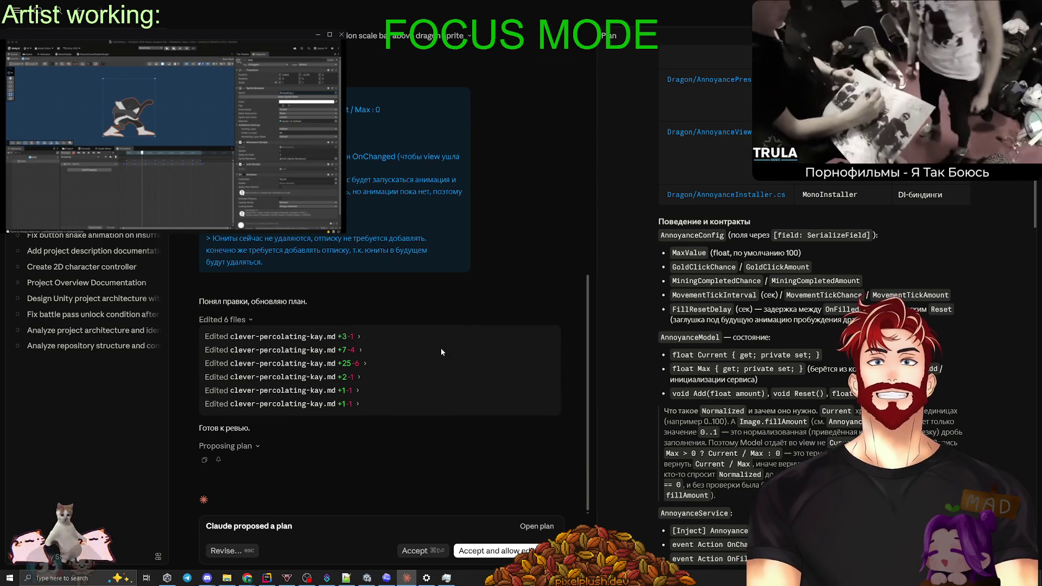
scroll(646, 383, down, 1)
scroll(646, 380, down, 3)
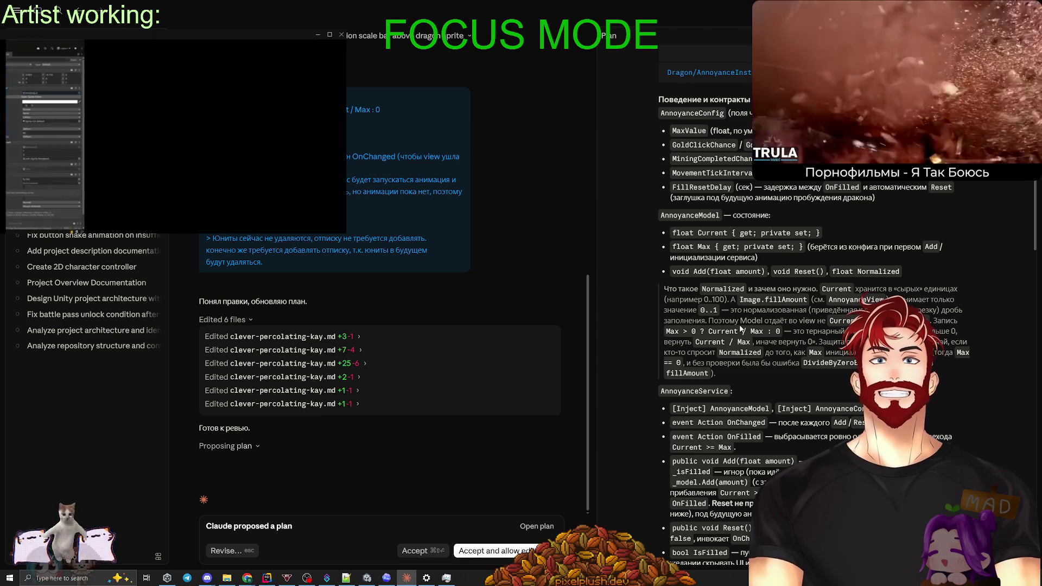
scroll(759, 297, down, 1)
scroll(758, 298, down, 2)
scroll(782, 326, down, 2)
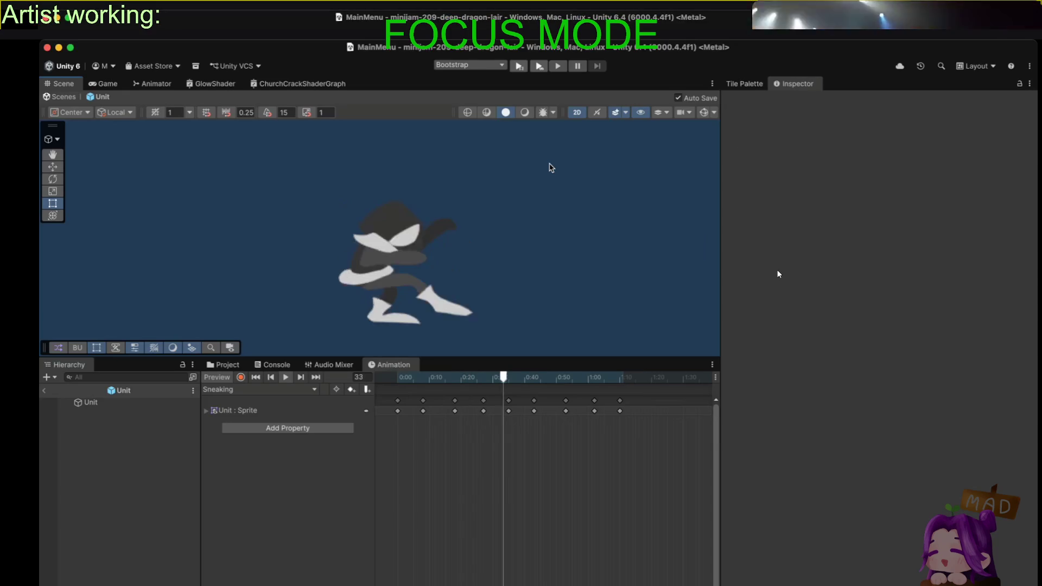
Stretch all Sneaking keyframes rightward so the clip runs to about 1:30.
scroll(623, 425, down, 1)
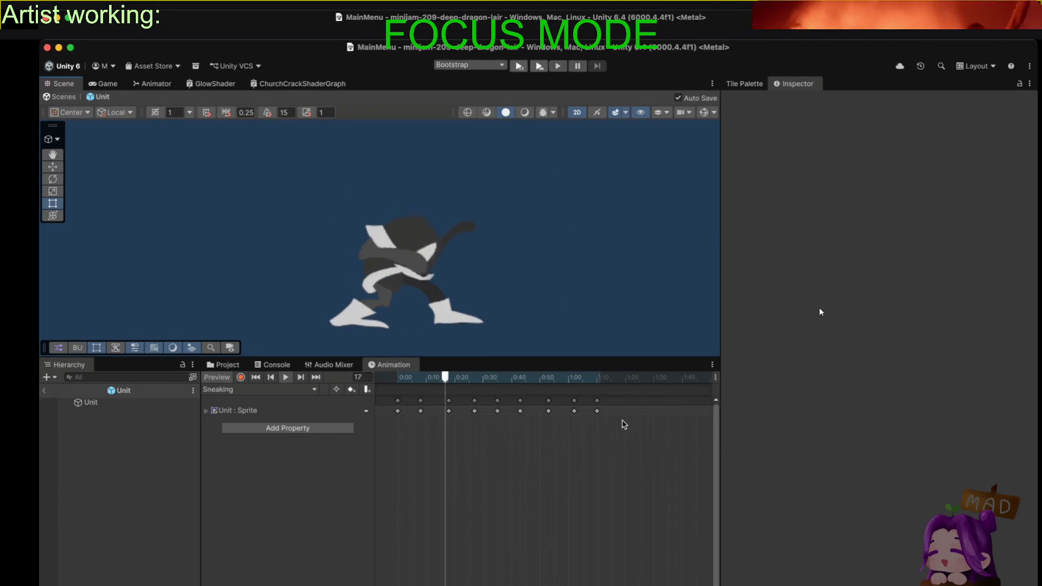
drag(624, 425, 380, 397)
drag(599, 411, 657, 411)
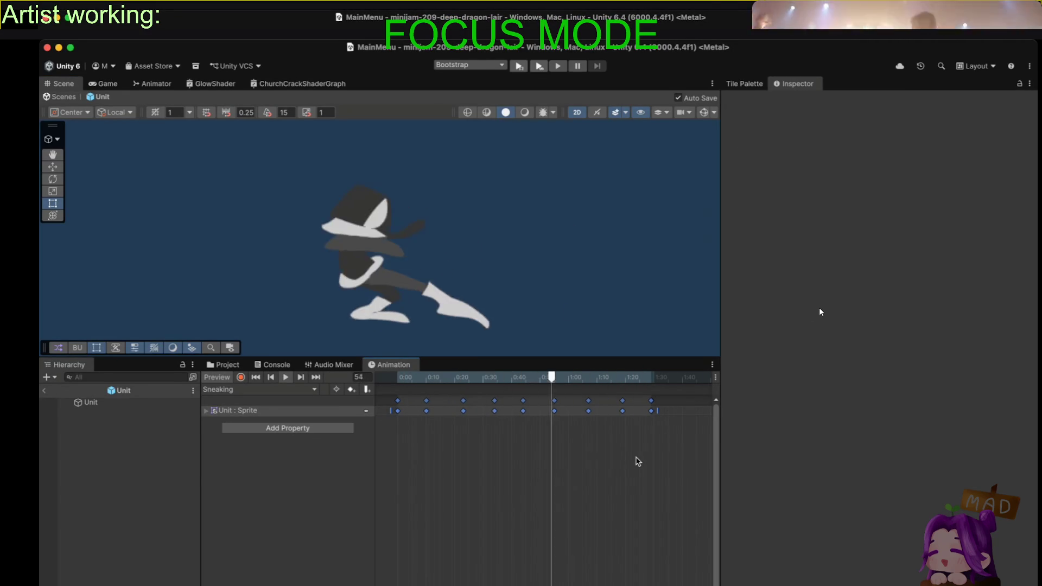
scroll(638, 461, down, 2)
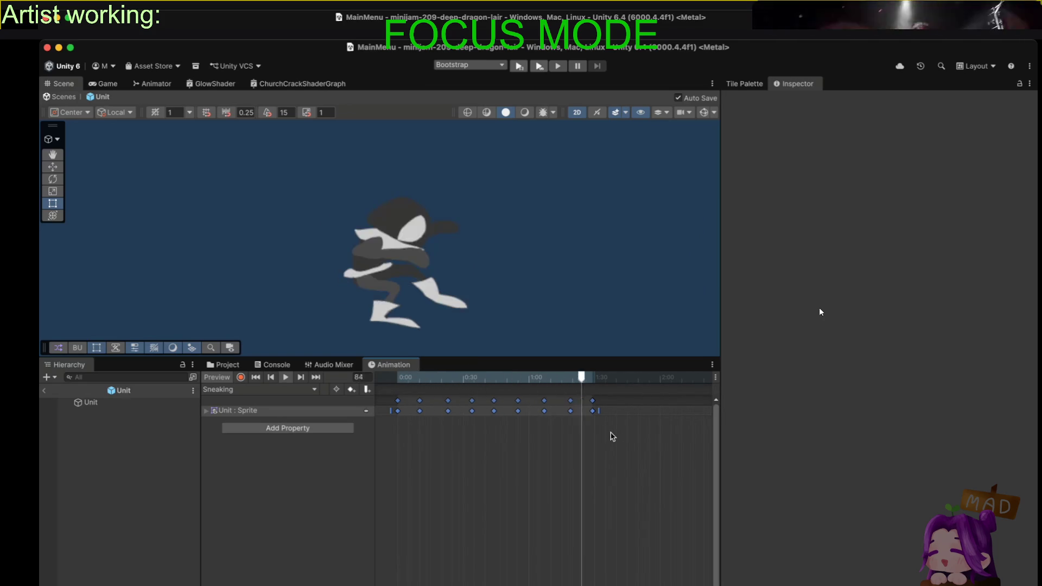
drag(597, 411, 598, 410)
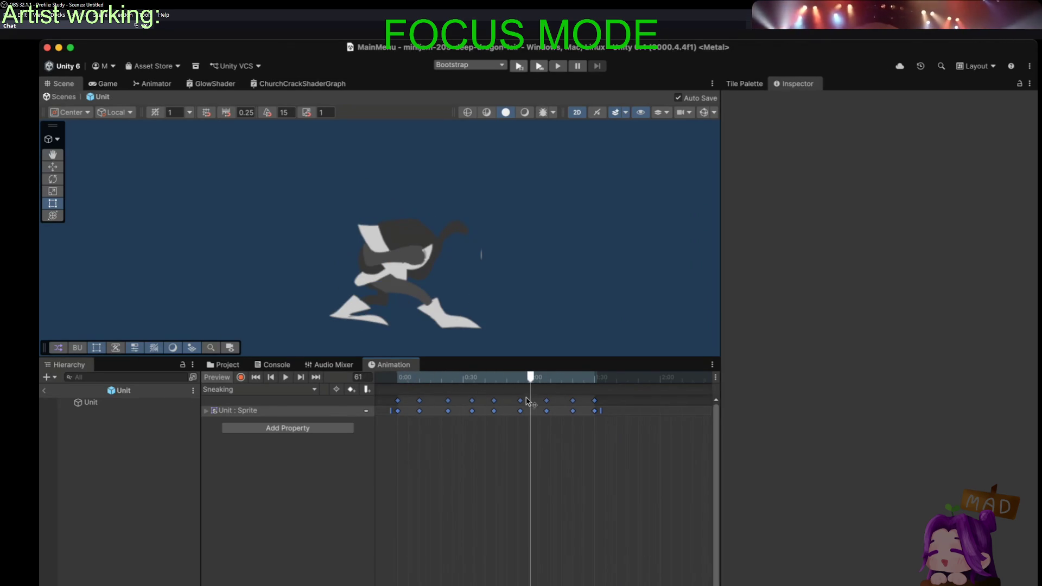
scroll(391, 412, down, 1)
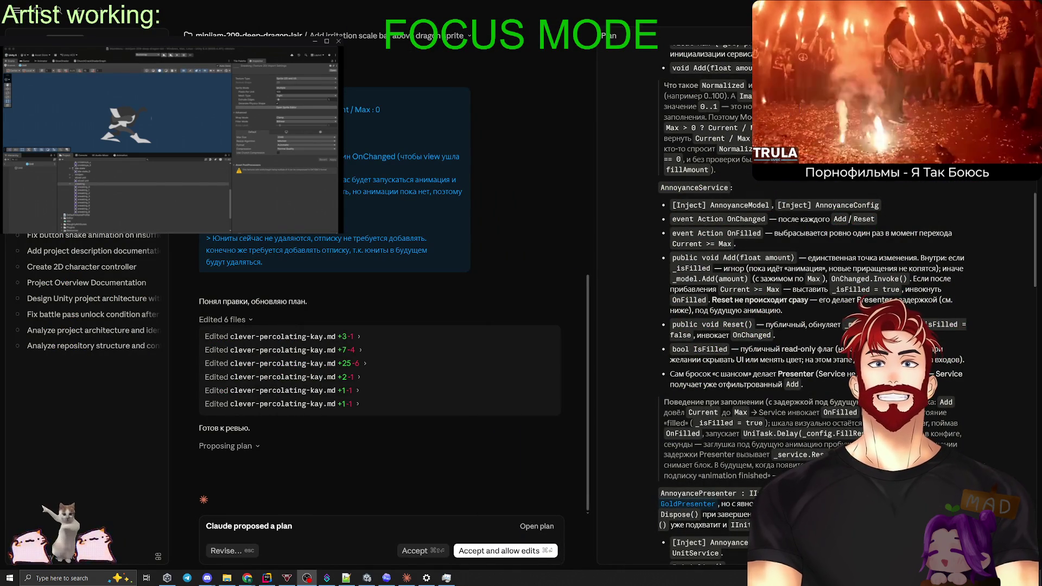
Glance at Task Manager and the PC's About page, close both, and maximize the Unity editor.
key(ctrl+shift+Escape)
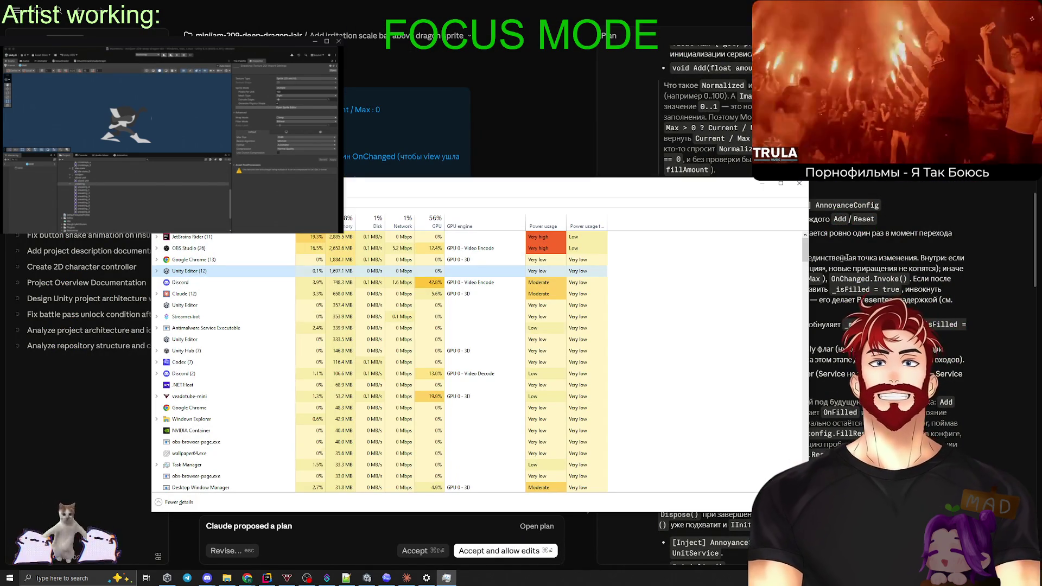
key(alt+F4)
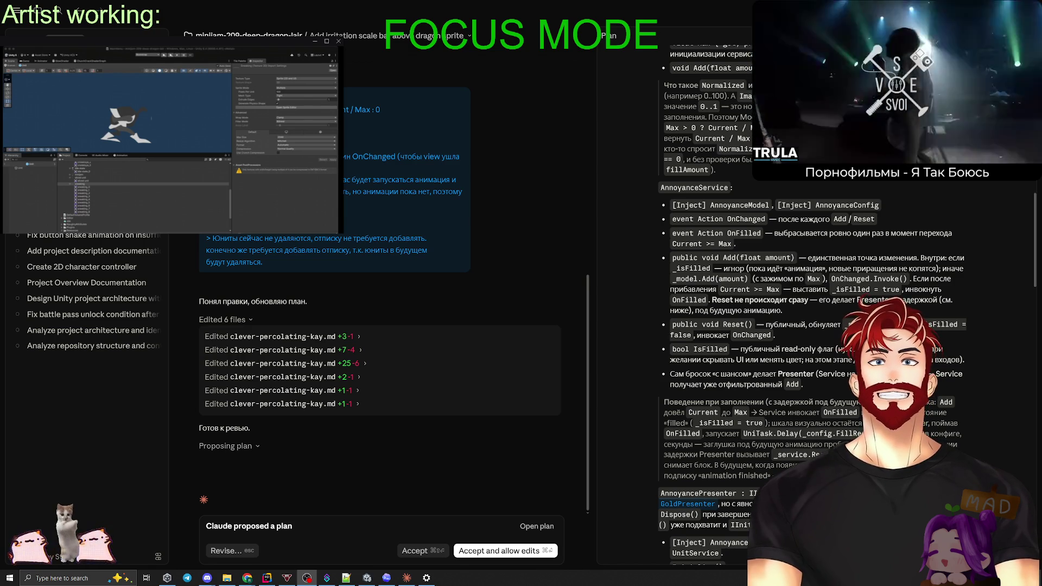
key(super+Pause)
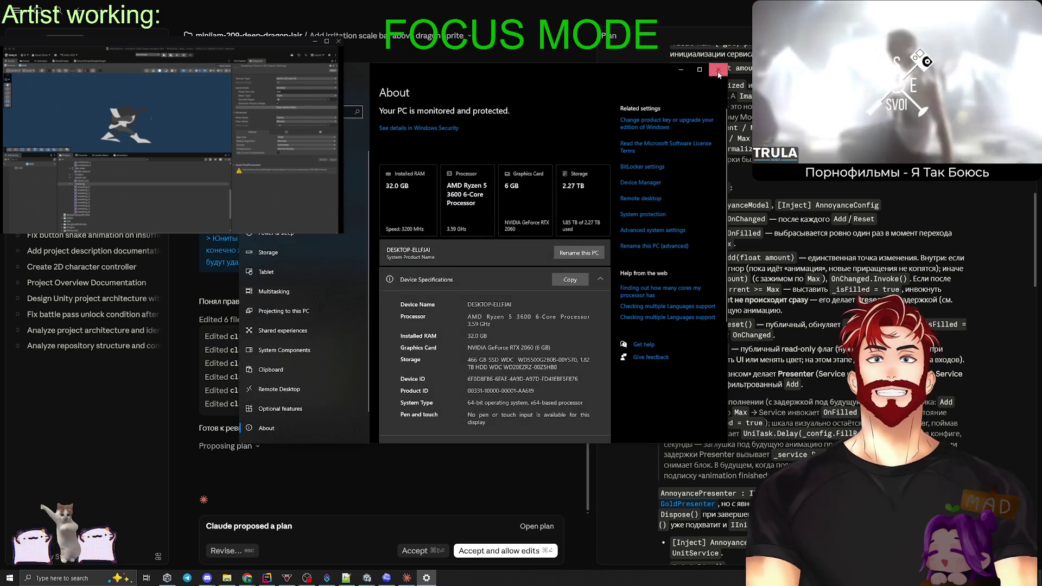
click(719, 71)
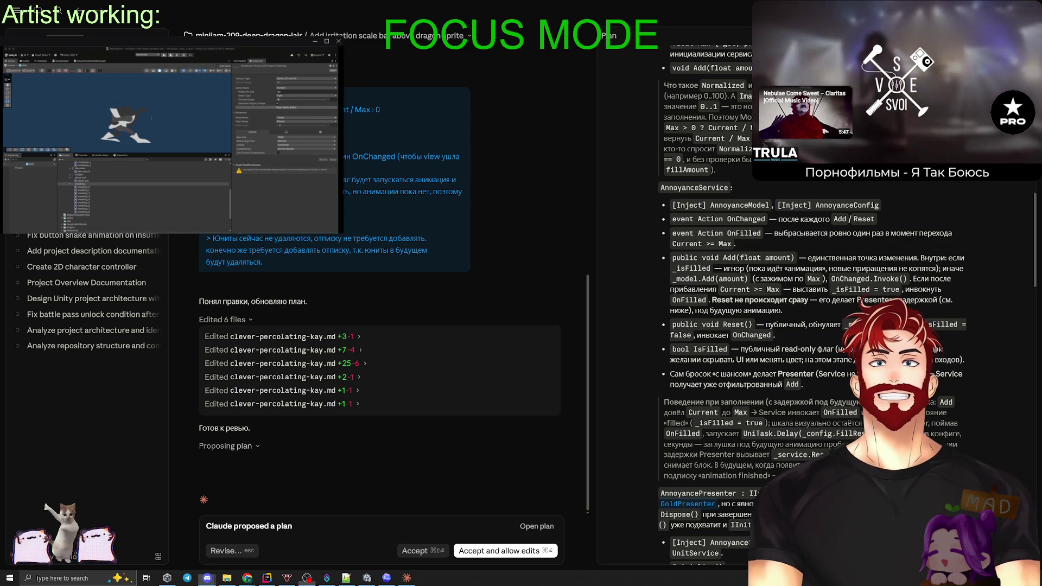
double_click(239, 41)
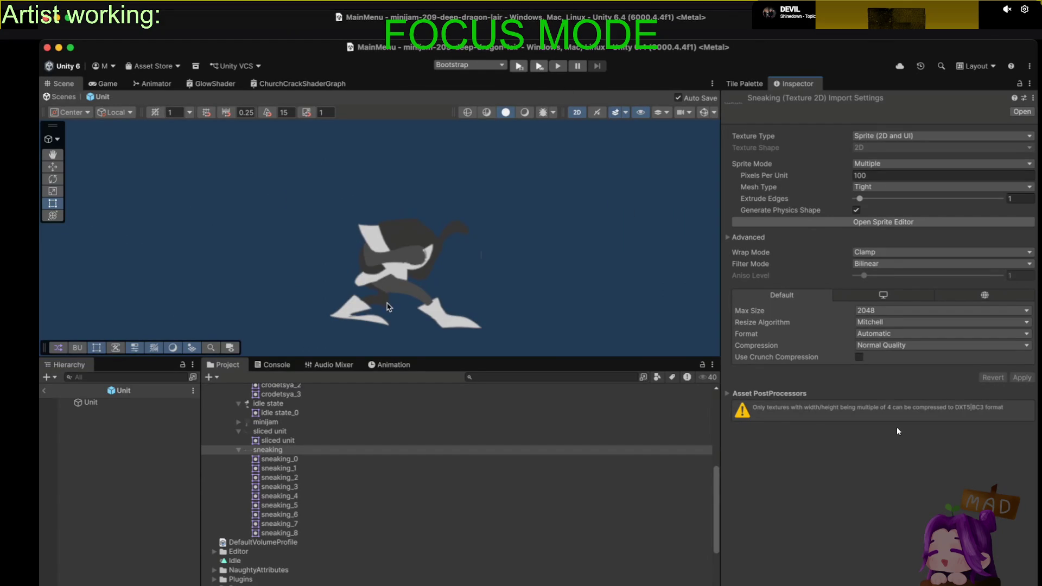
Check the sneaking sheet in Sprite Editor, then play the Sneaking clip preview in the Animation tab.
click(389, 365)
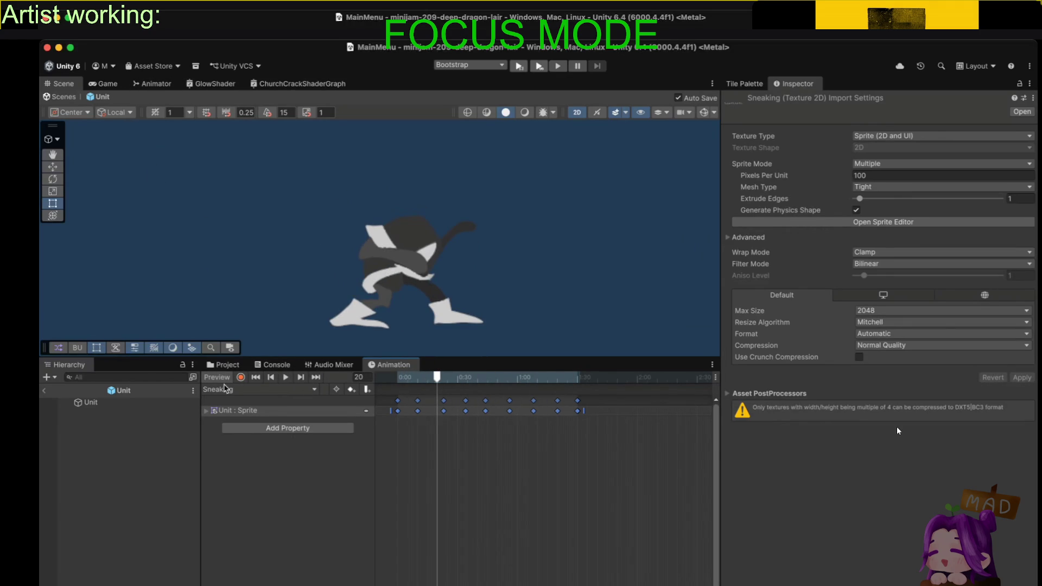
click(223, 365)
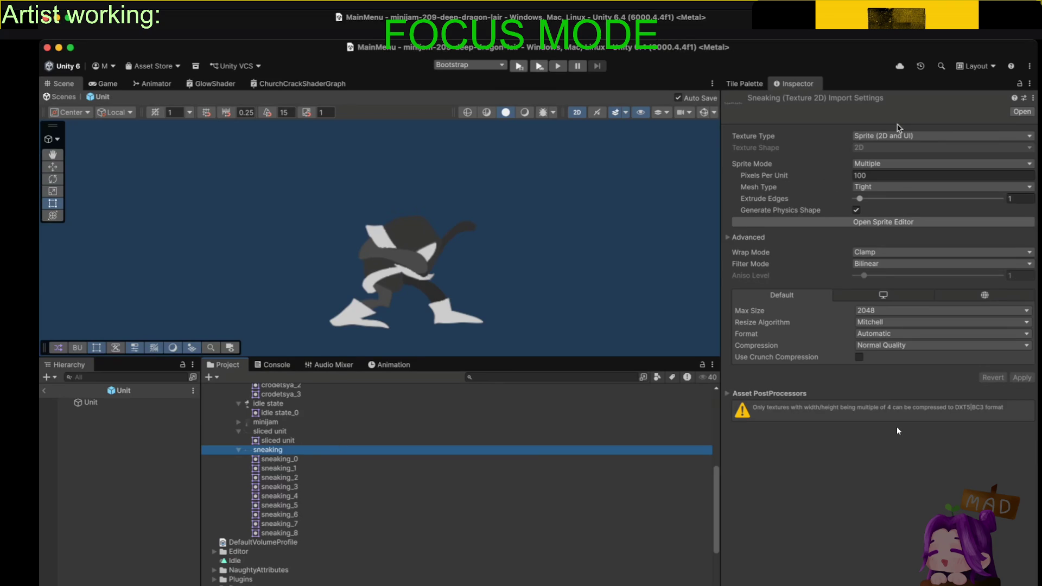
click(882, 222)
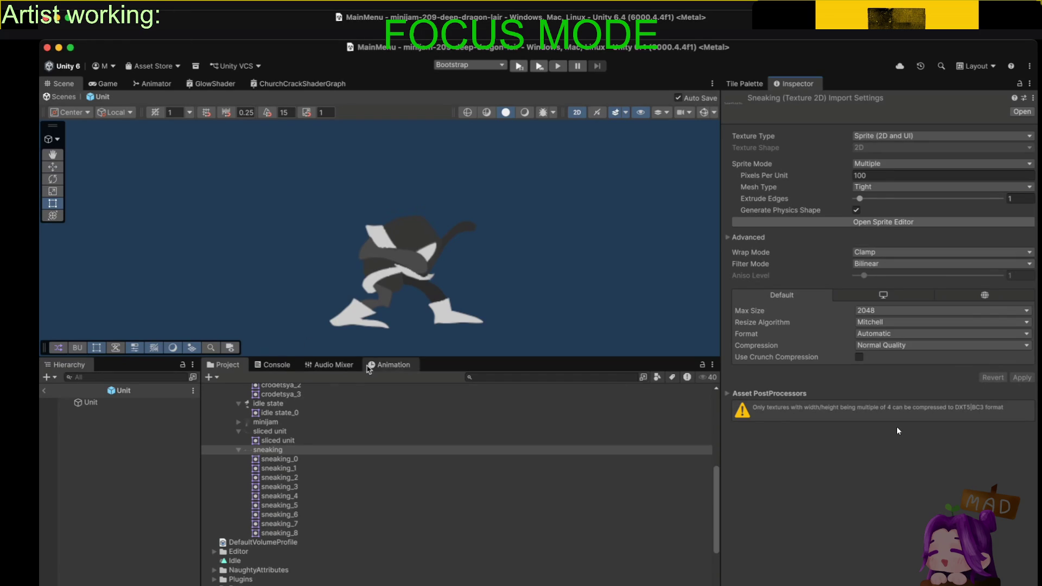
click(378, 370)
key(space)
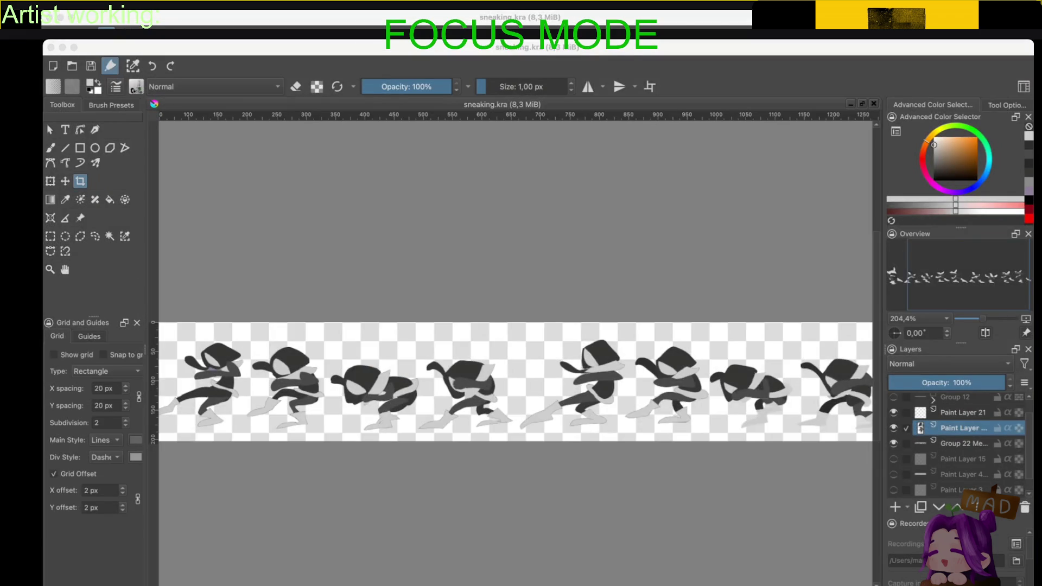
click(477, 349)
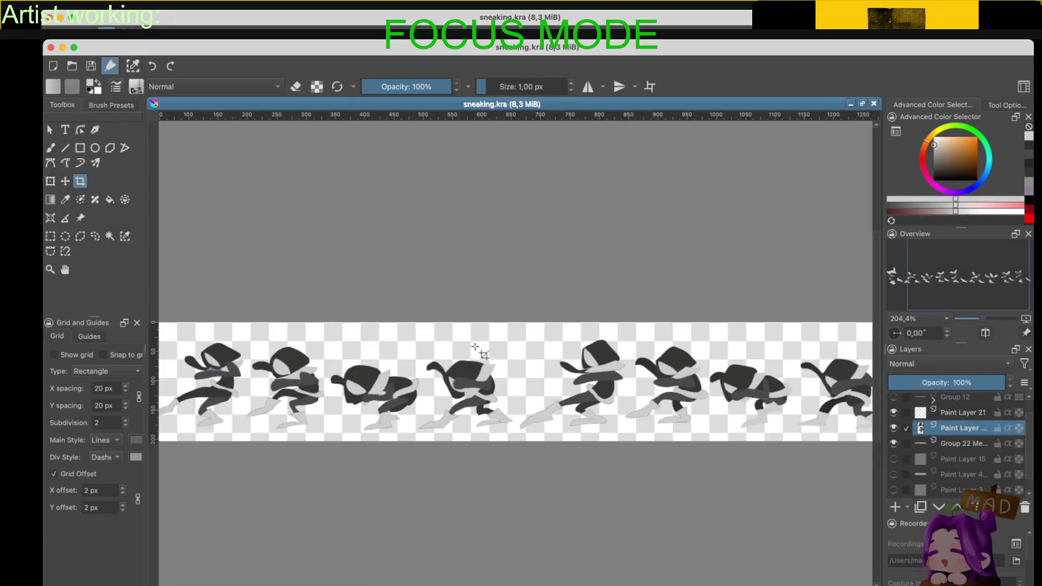
Hide Paint Layer 22 and make Group 22 the active layer.
scroll(477, 358, down, 3)
scroll(480, 361, up, 2)
scroll(488, 375, down, 2)
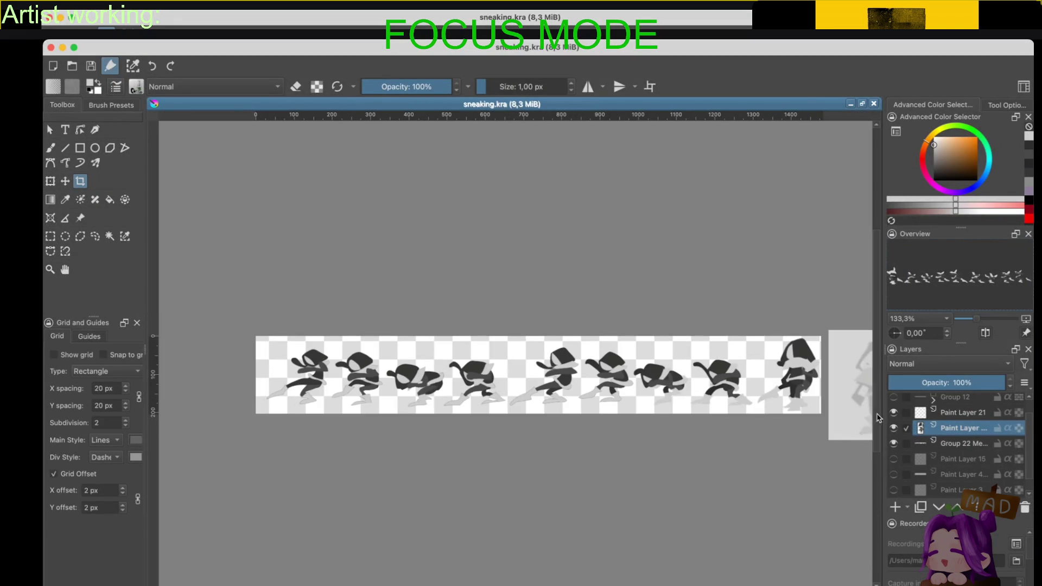
click(893, 428)
click(962, 444)
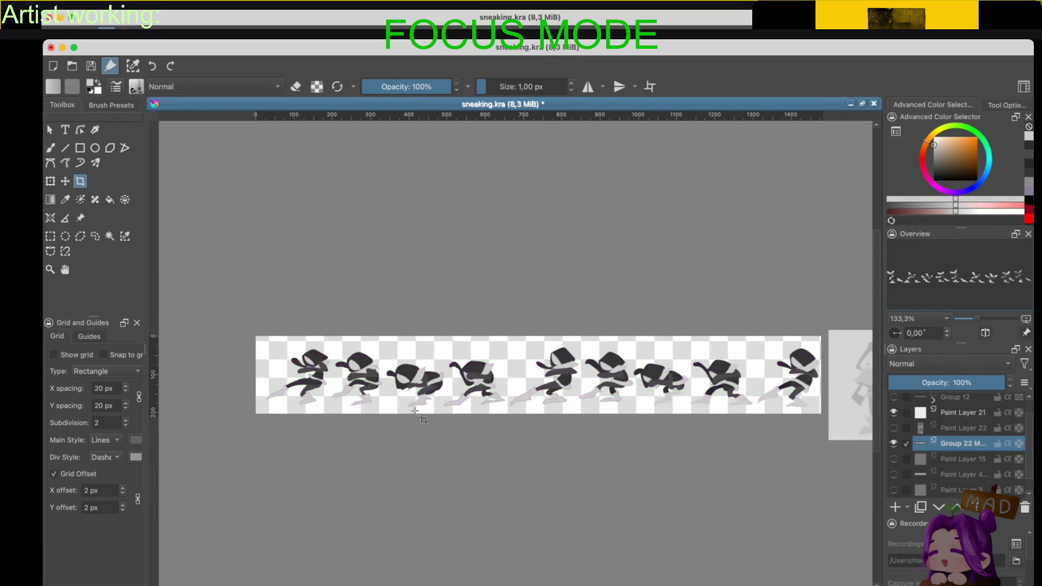
Select the ninja's mid-grey limb regions by similar colour and fill them with colour.
scroll(398, 395, up, 4)
scroll(398, 394, up, 3)
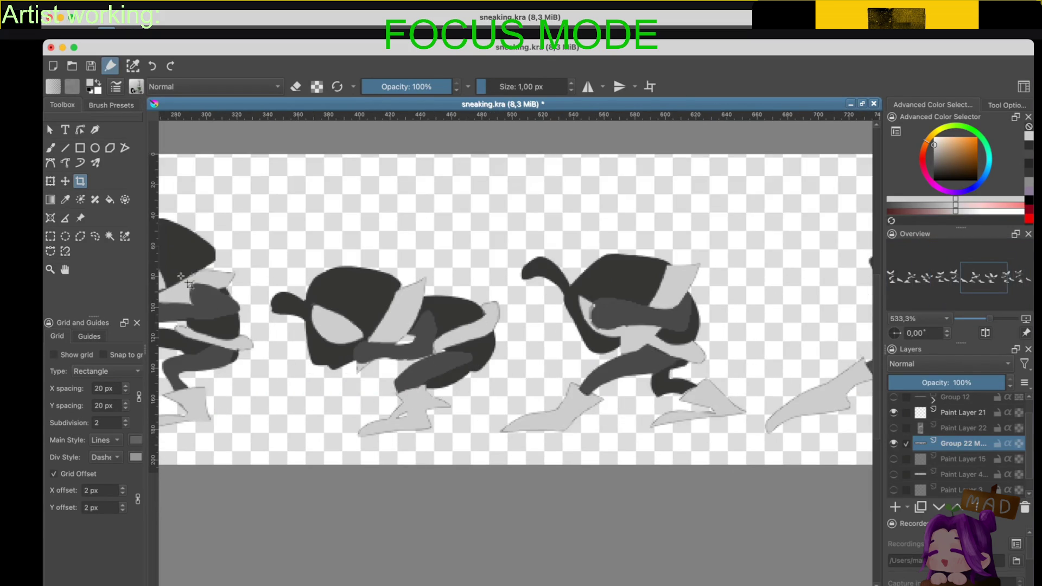
click(125, 236)
click(426, 349)
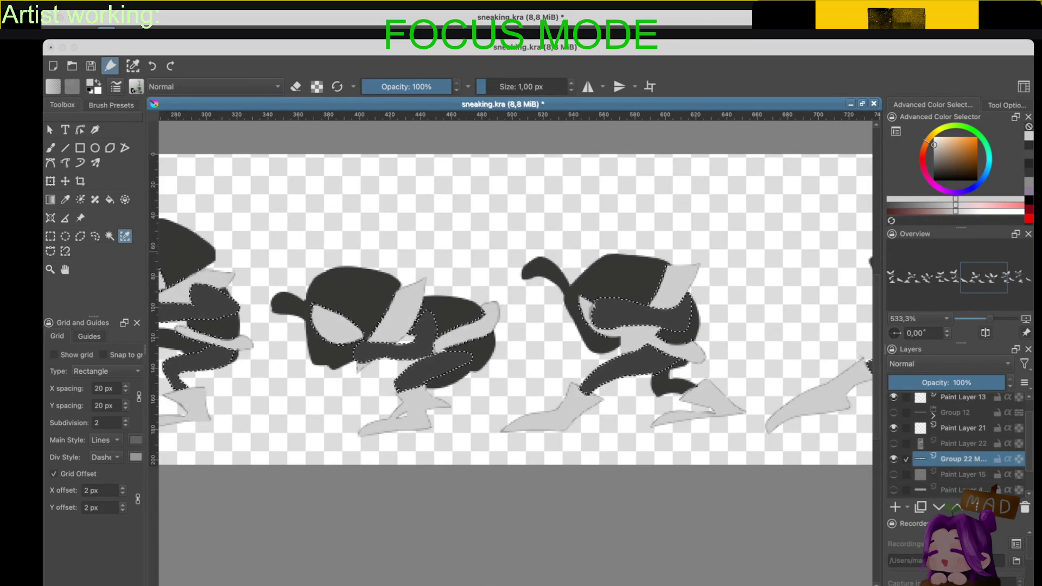
key(BackSpace)
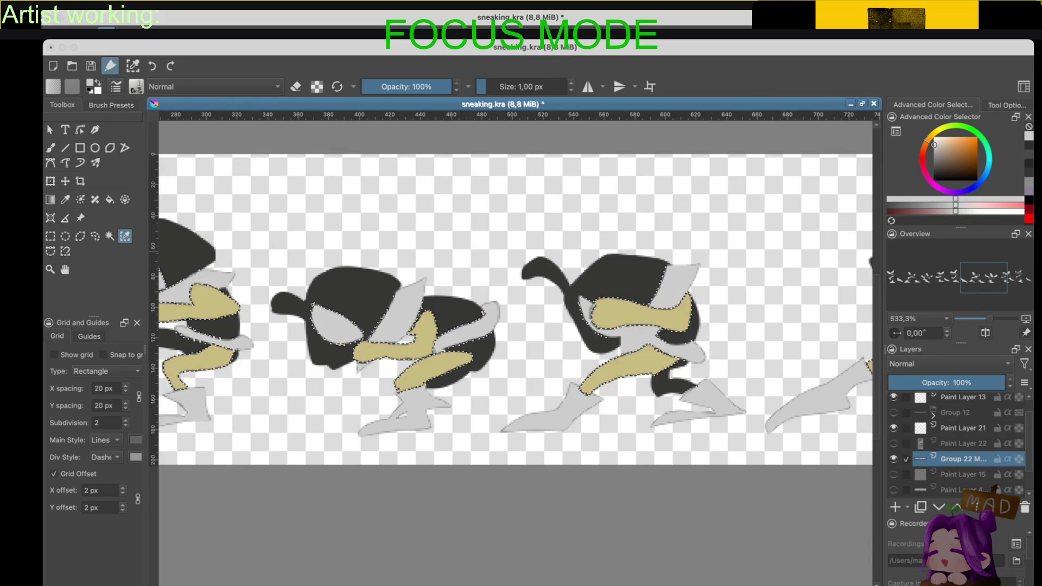
scroll(423, 386, down, 3)
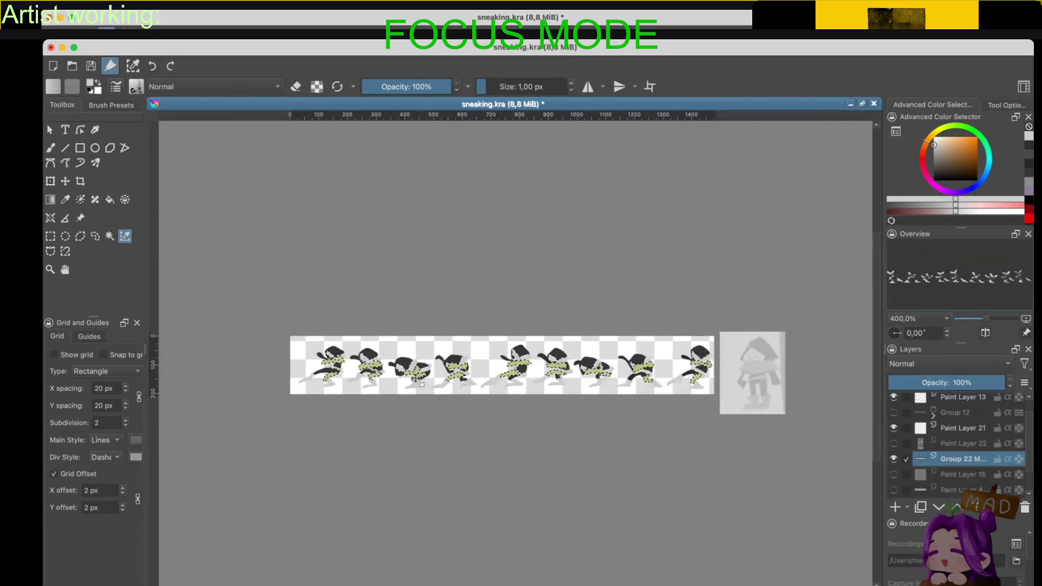
scroll(423, 386, down, 3)
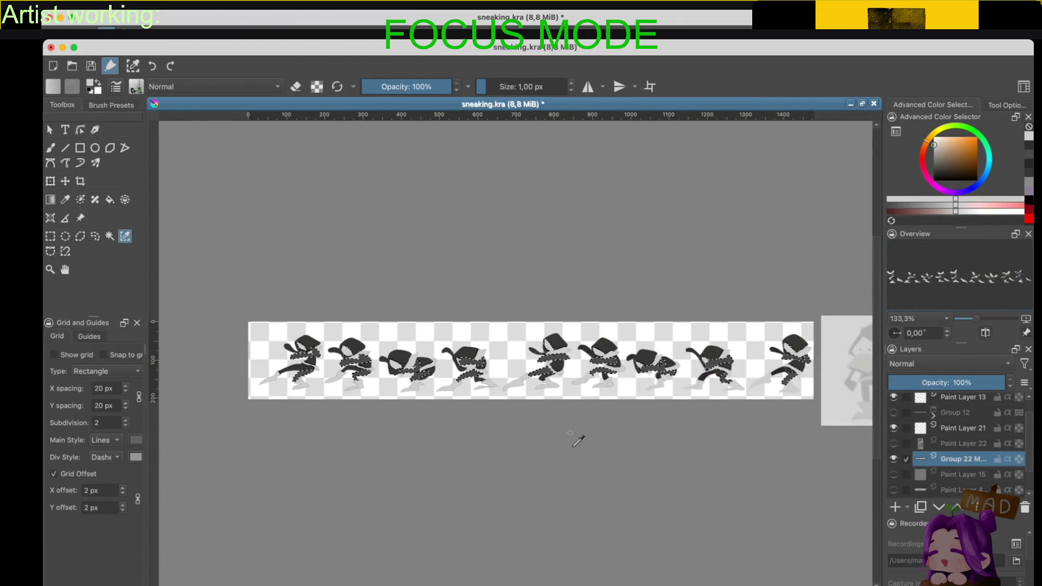
Invert the selection, inspect the sprite strip's right end, then load the Idle clip in Unity.
key(ctrl+shift+i)
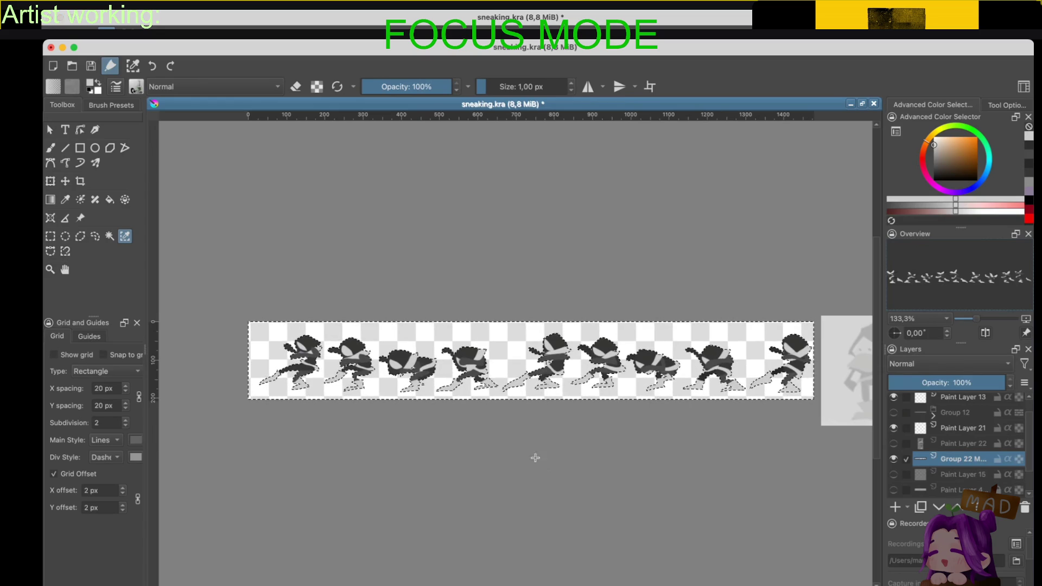
key(ctrl+shift+a)
scroll(504, 400, up, 2)
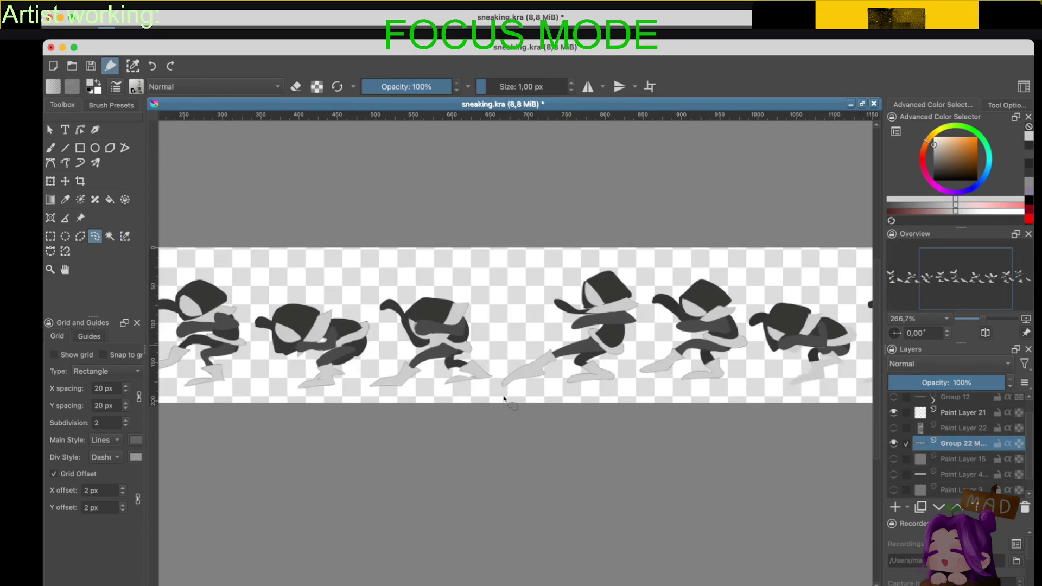
scroll(504, 399, up, 4)
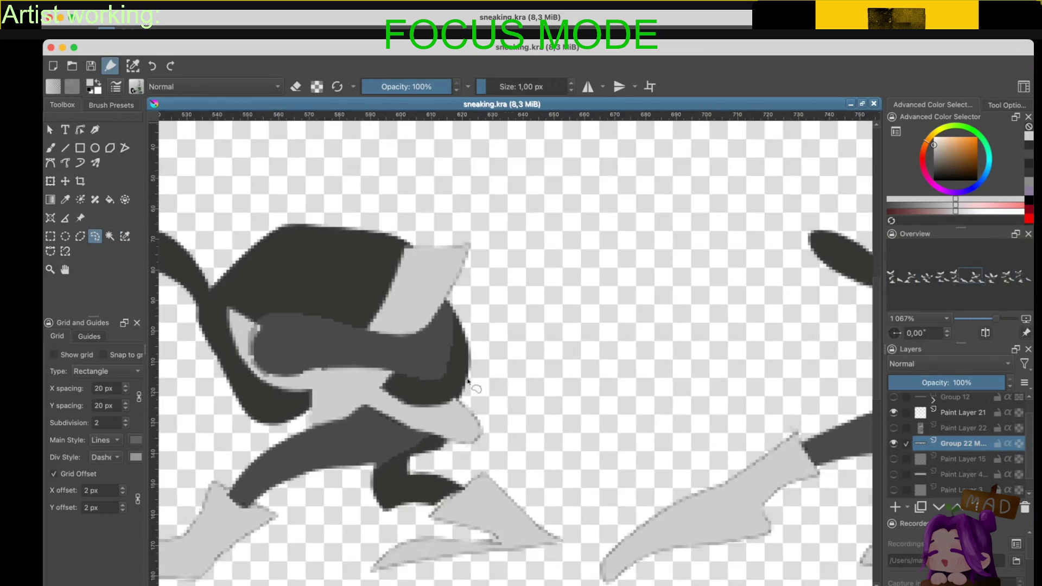
scroll(467, 381, down, 4)
scroll(464, 375, up, 3)
scroll(461, 366, down, 3)
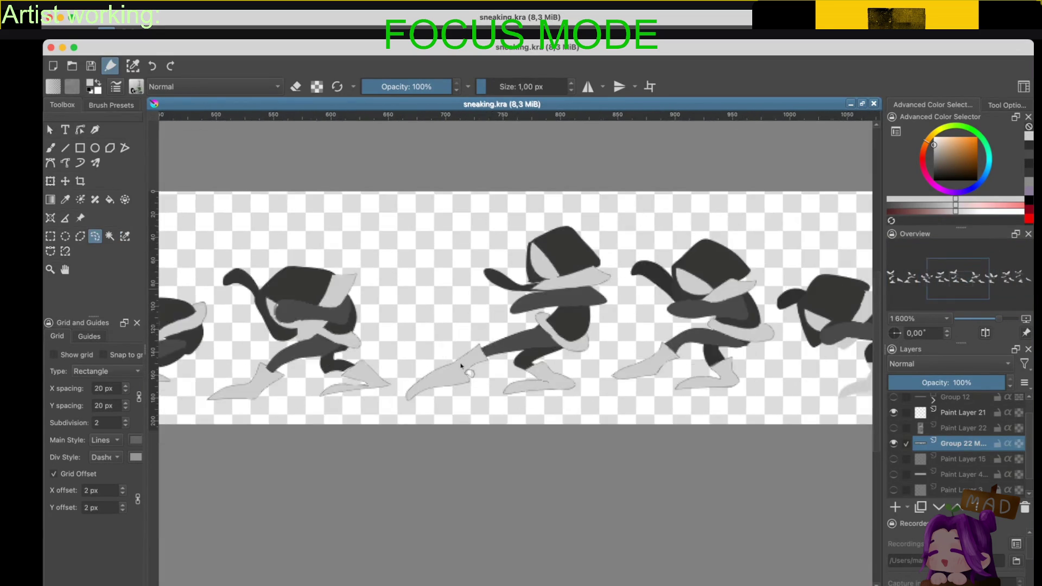
scroll(461, 366, down, 3)
scroll(461, 365, up, 3)
drag(461, 366, 489, 376)
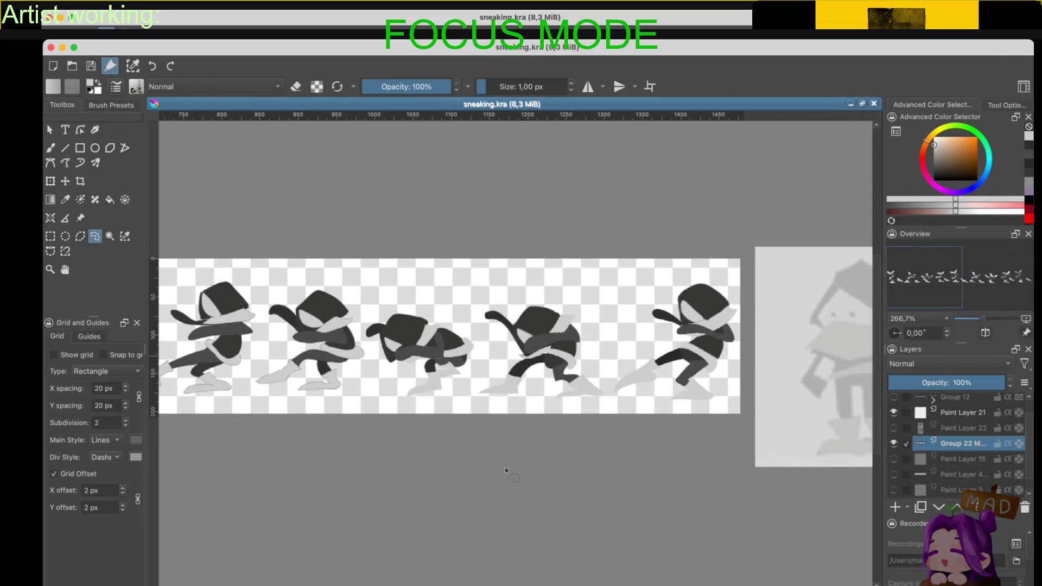
key(super+Tab)
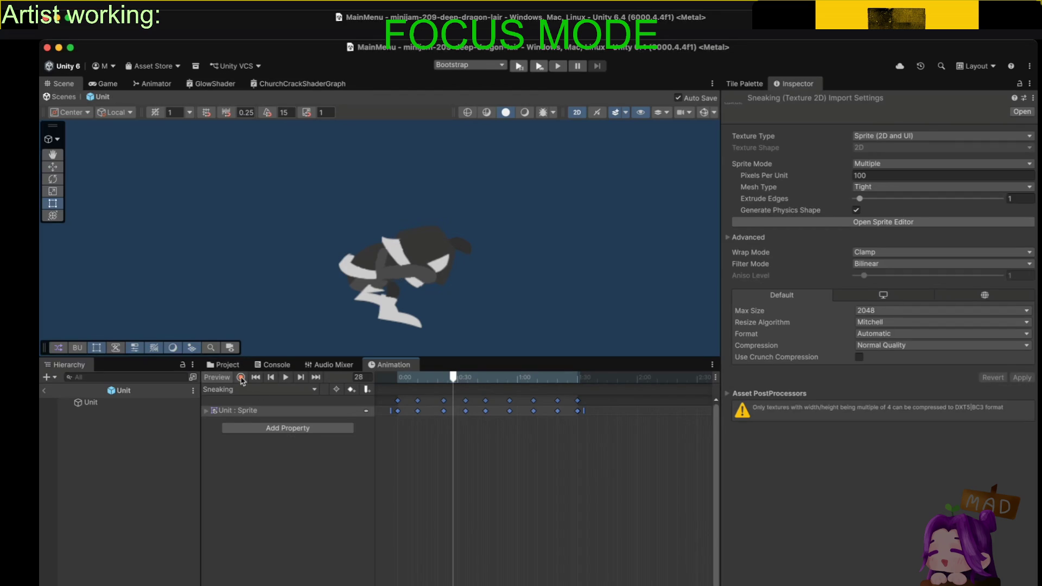
click(285, 405)
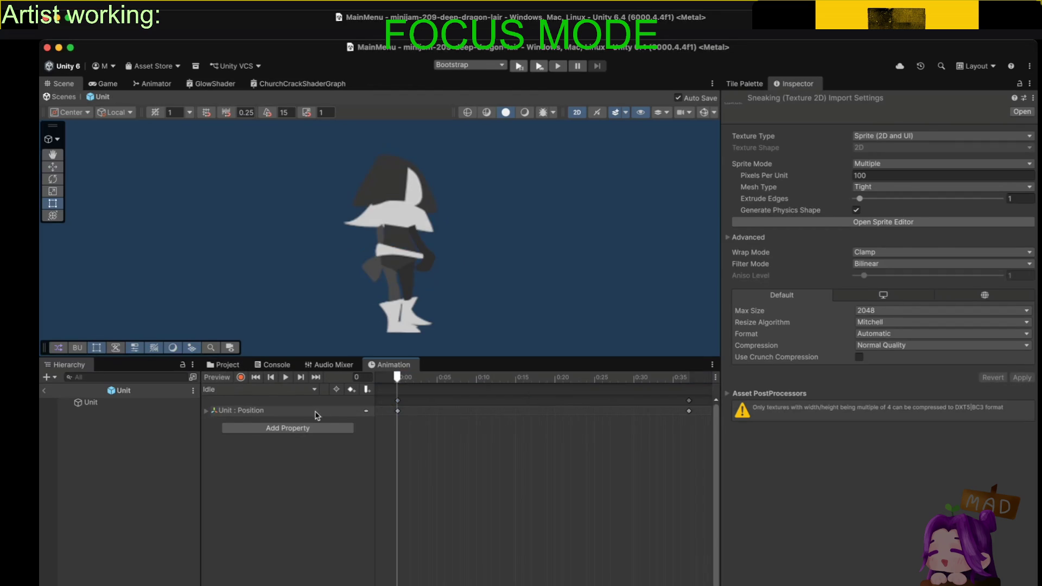